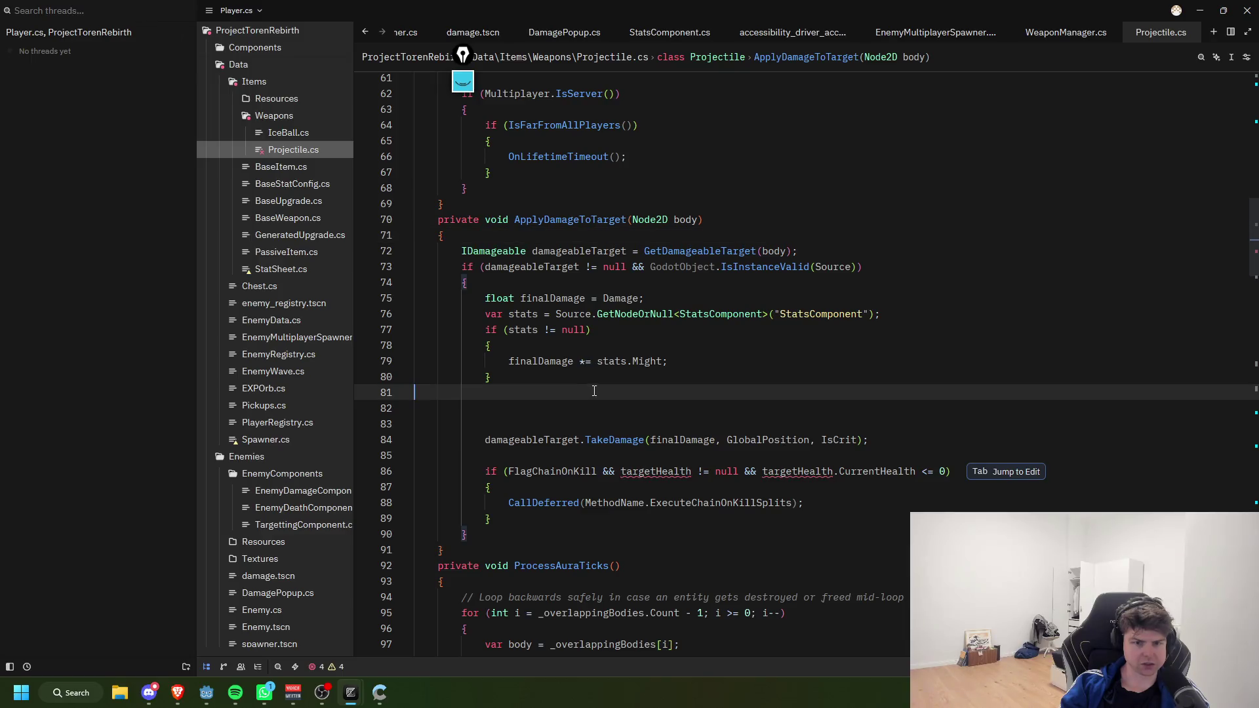
Step: Accept the suggested targetHealth check in Projectile.cs, trim the leftover blank lines, and save
key(Tab)
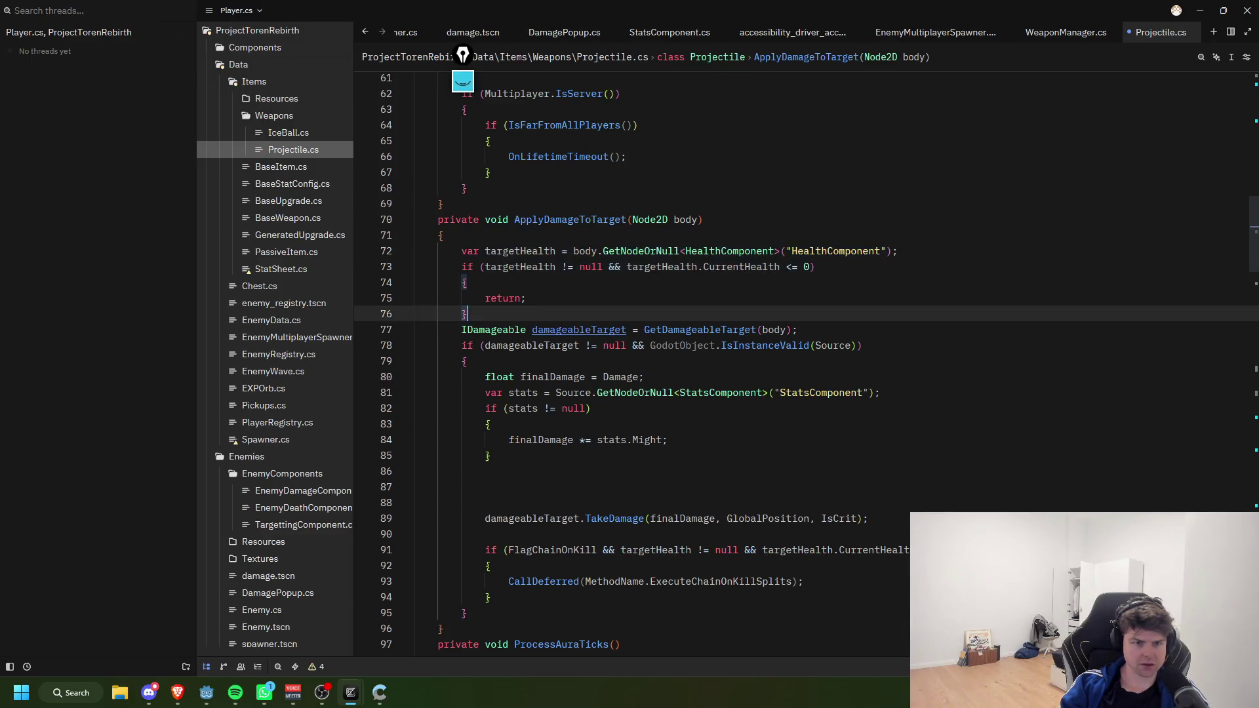
key(Tab)
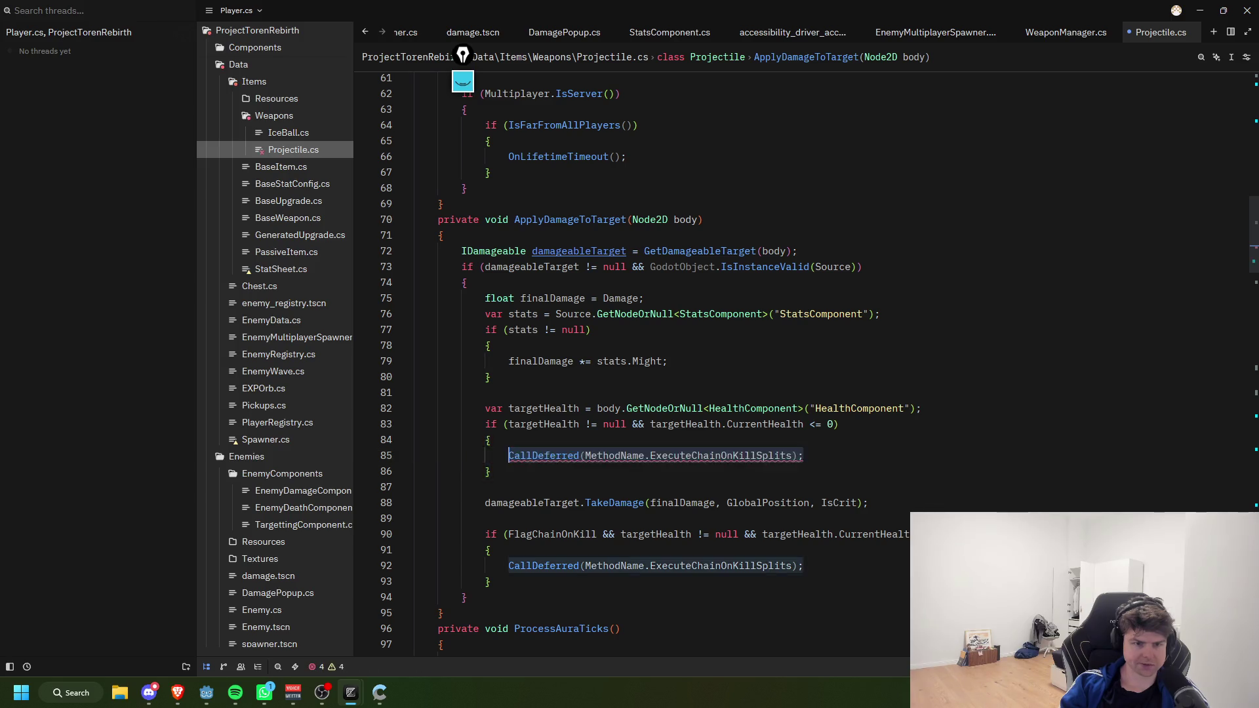
key(BackSpace)
key(BackSpace)
key(BackSpace)
key(Tab)
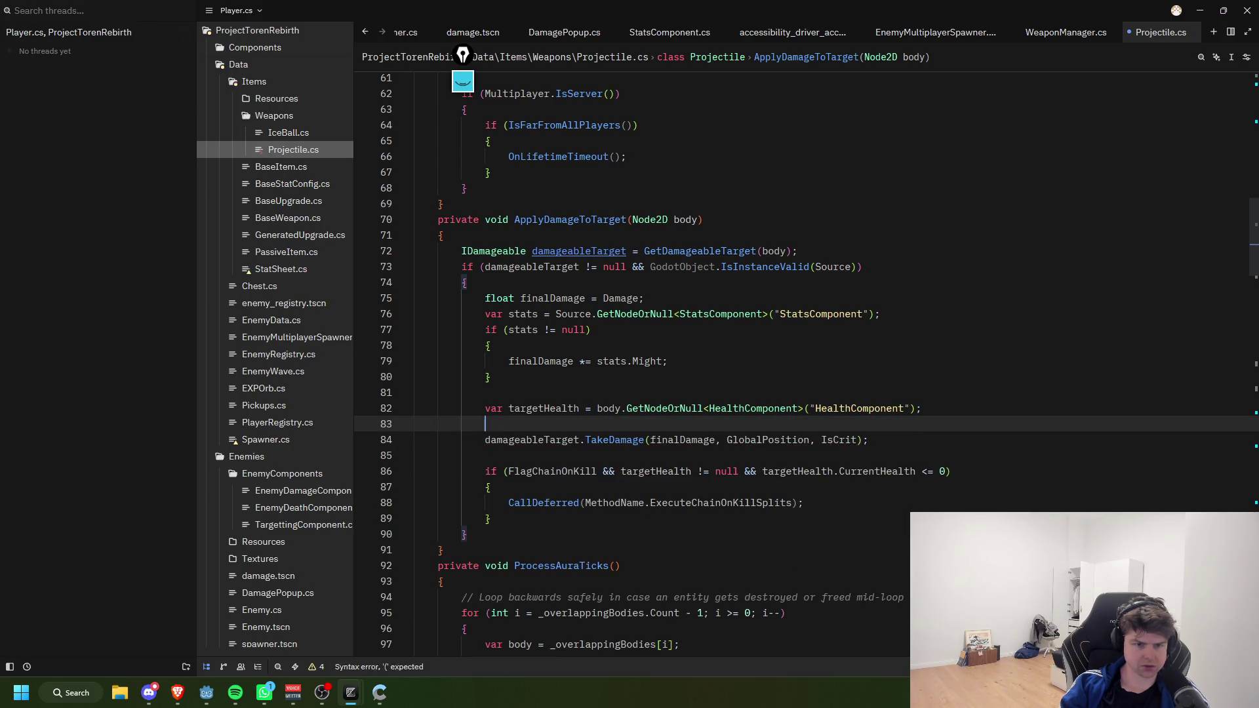
key(ctrl+s)
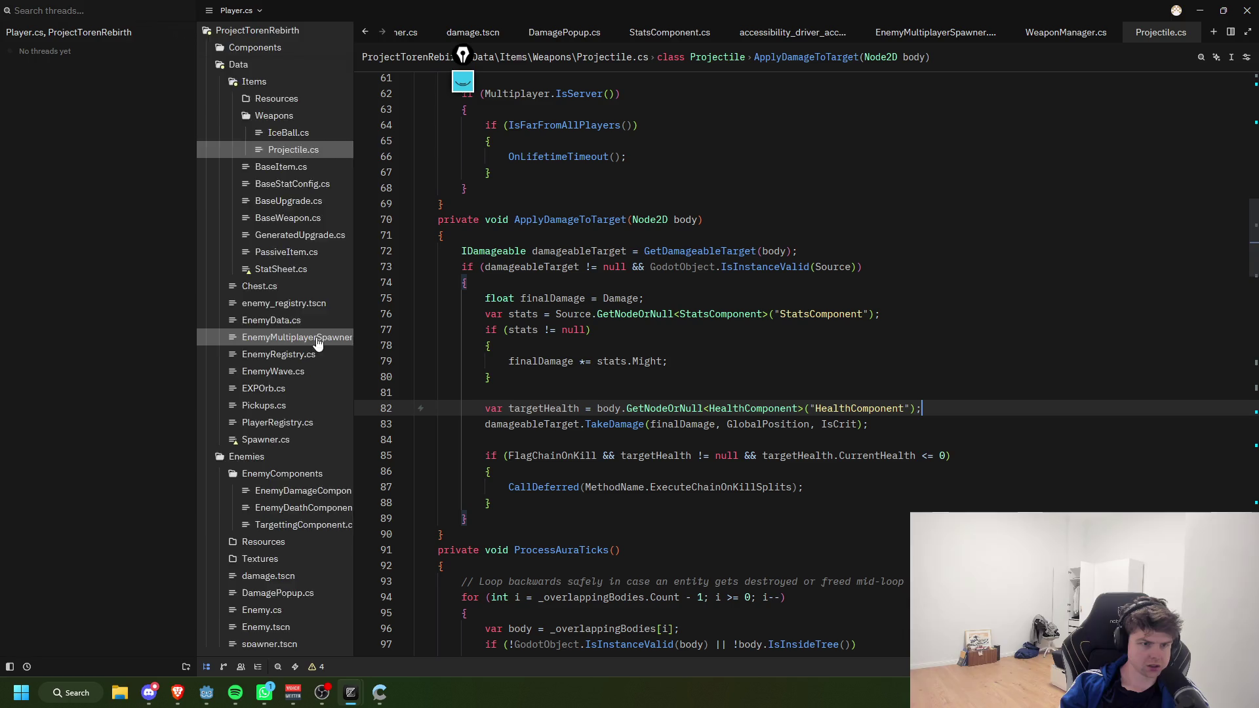
Step: In HealthComponent.cs, add an 'if (CurrentHealth <= 0) return;' guard at the top of TakeDamage
scroll(289, 335, up, 3)
click(286, 98)
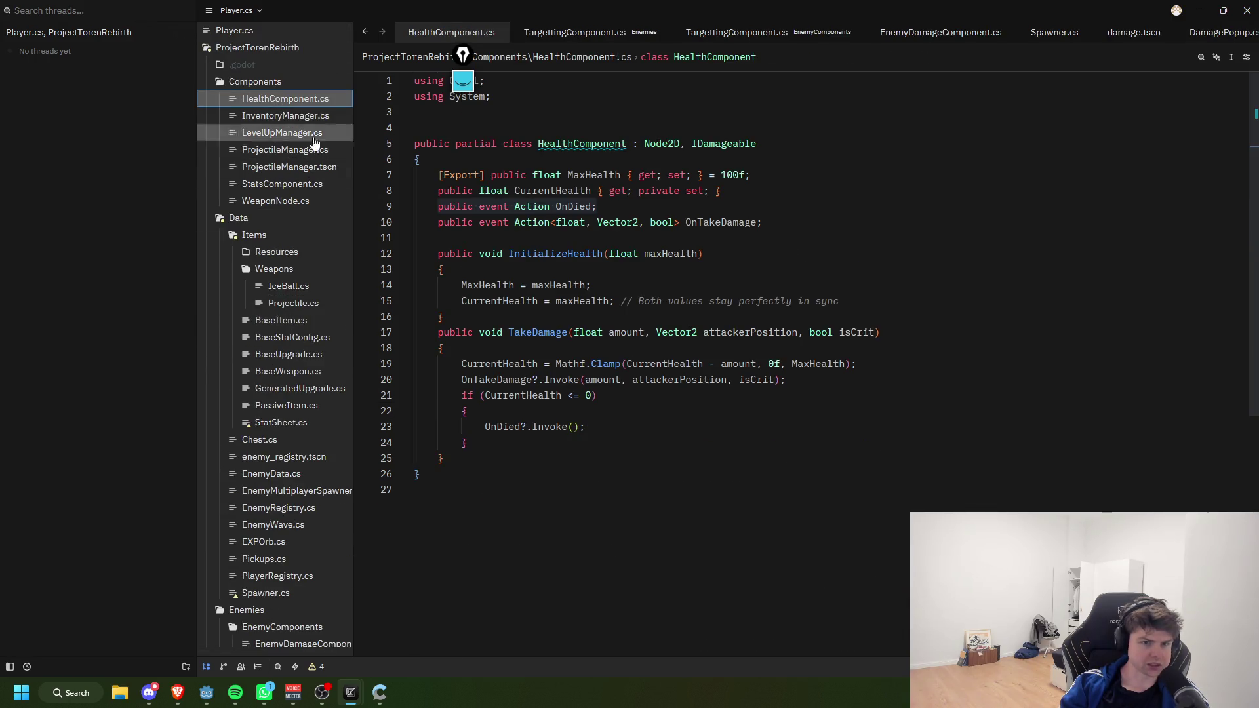
click(655, 301)
click(661, 332)
click(724, 354)
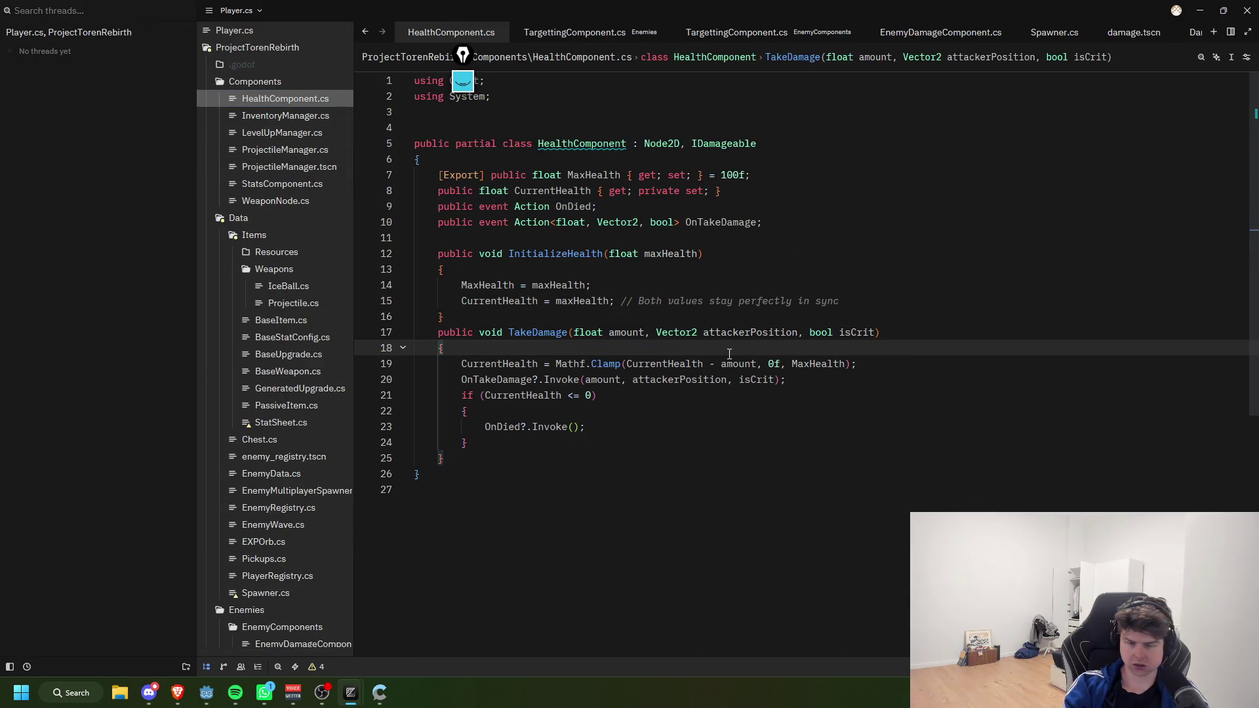
key(Return)
text(if )
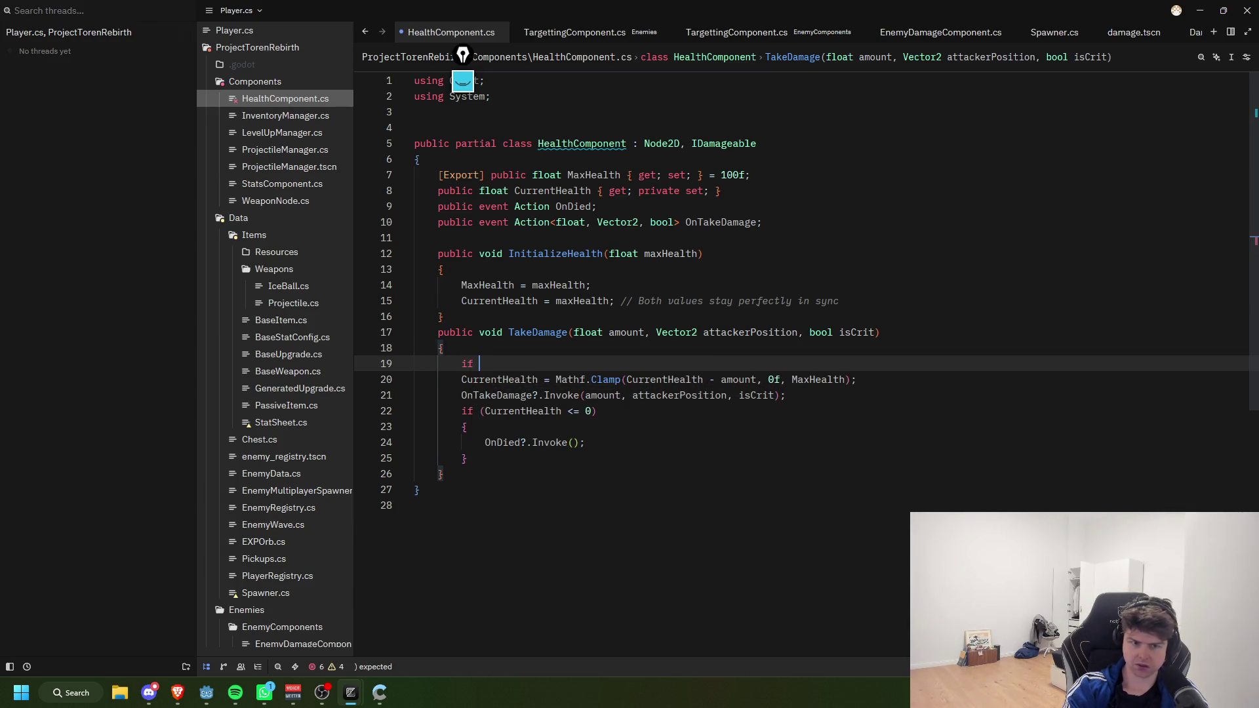
text((CurrentHealth)
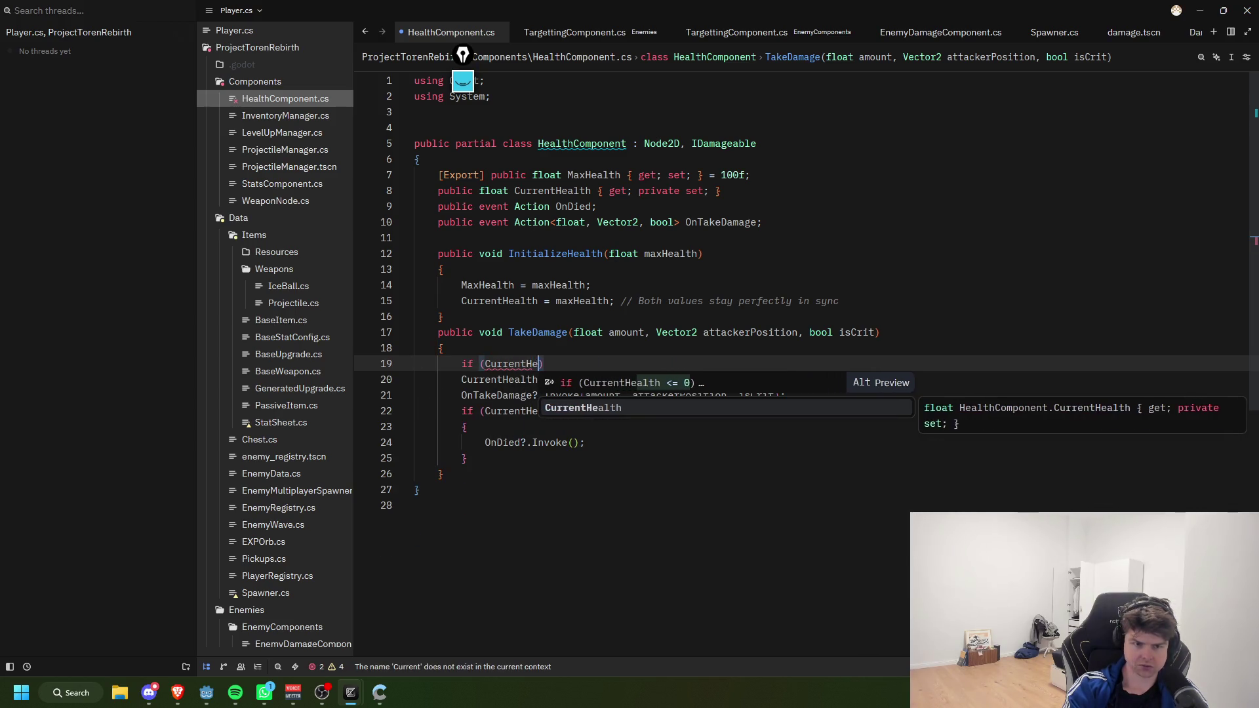
key(Tab)
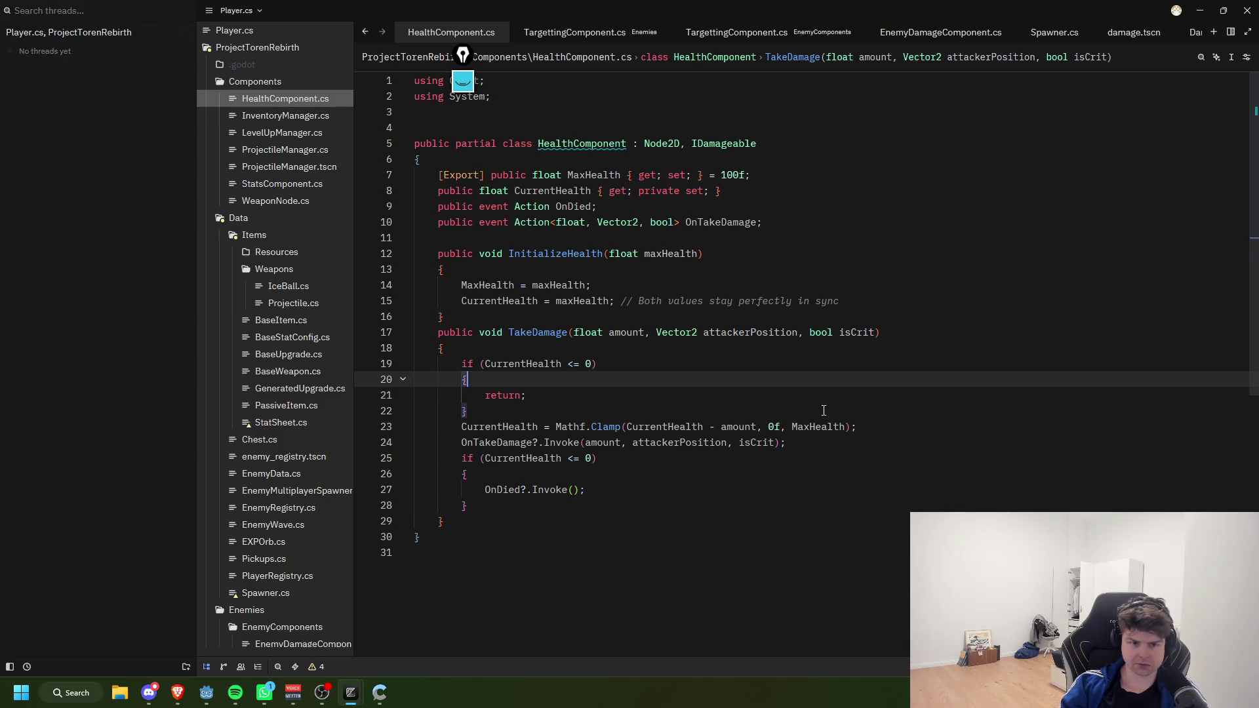
key(Return)
key(alt+Tab)
click(1051, 29)
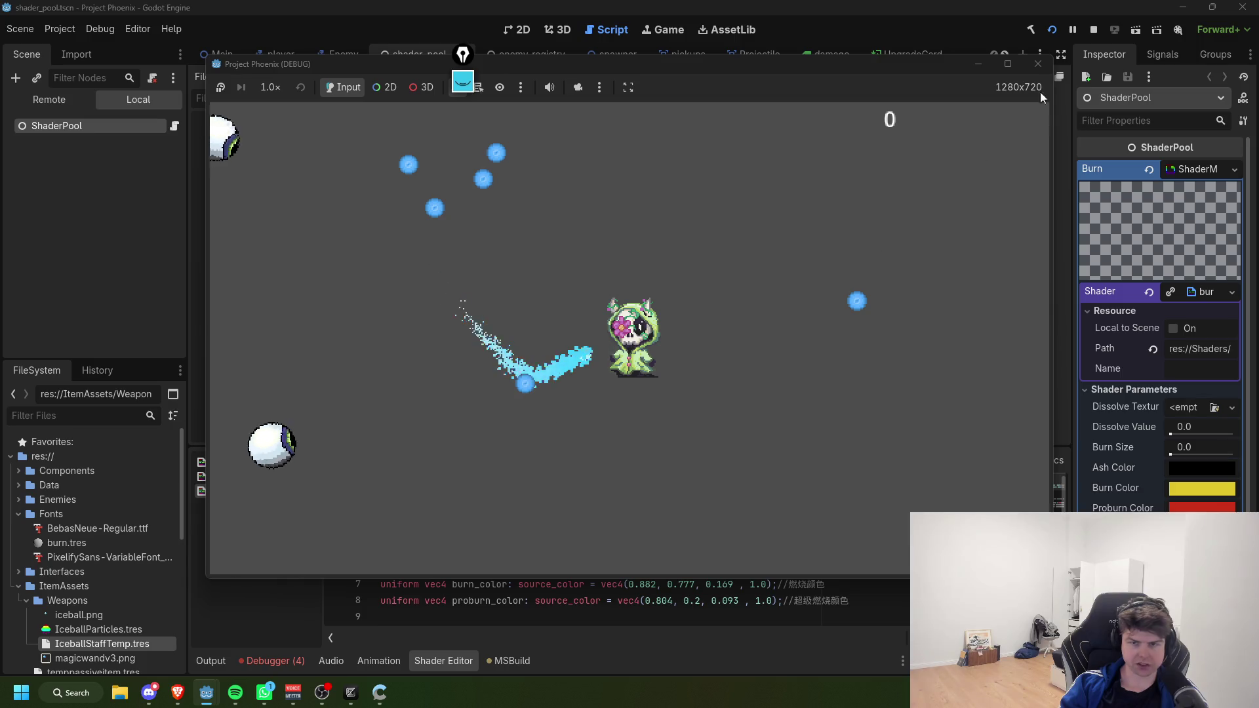
click(1038, 64)
key(alt+Tab)
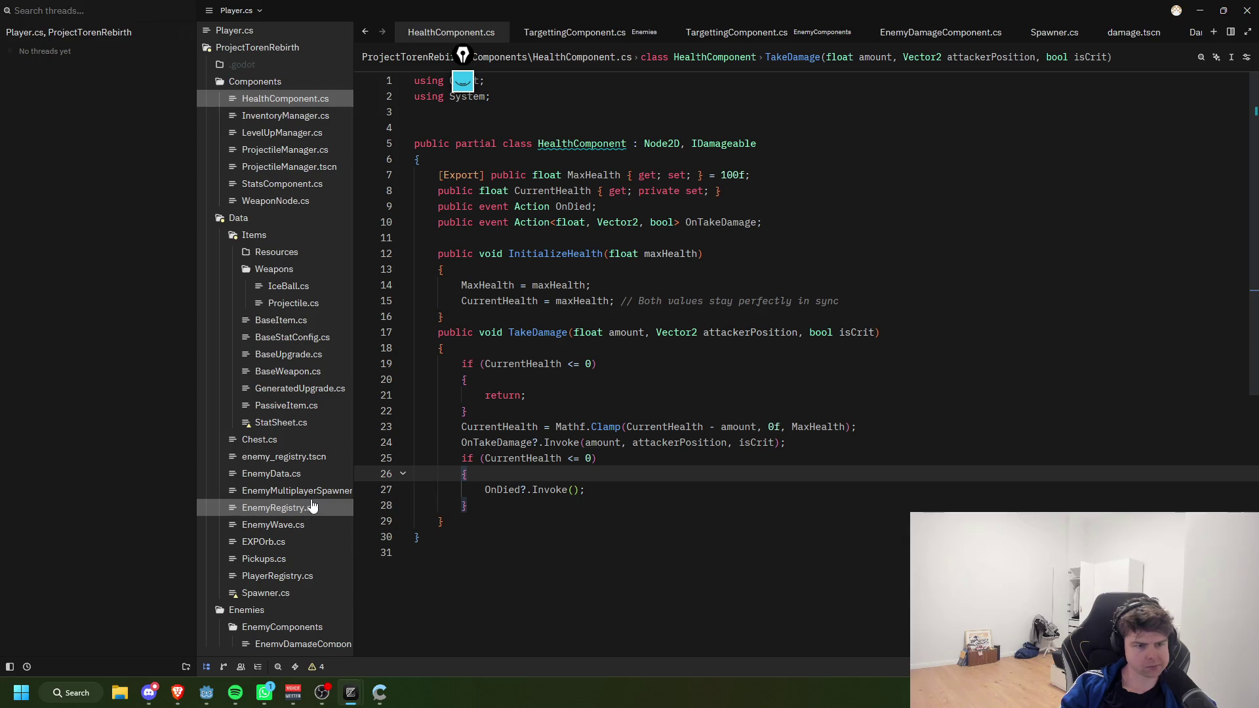
Step: Open EnemyDeathComponent.cs and read through HandleDeath, PlayDeathEffects and SetShaderValue
scroll(308, 551, down, 1)
click(315, 611)
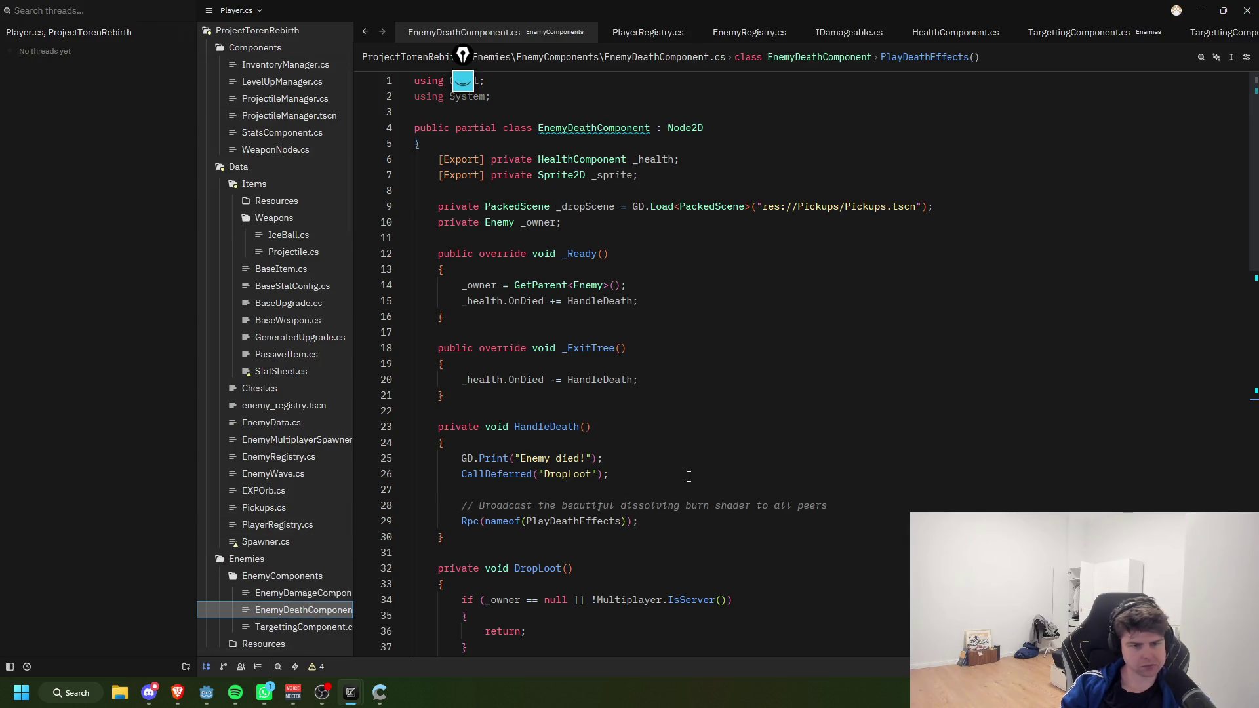
click(689, 477)
scroll(708, 485, down, 13)
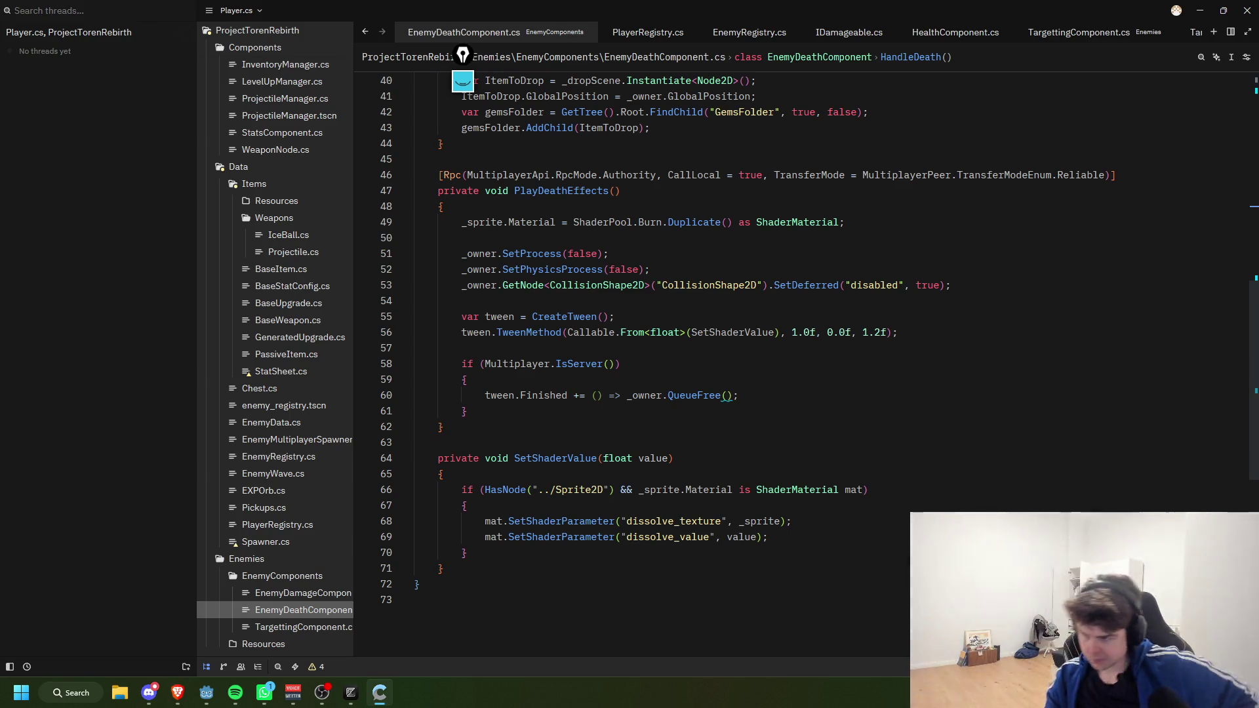
key(alt+Tab)
click(978, 445)
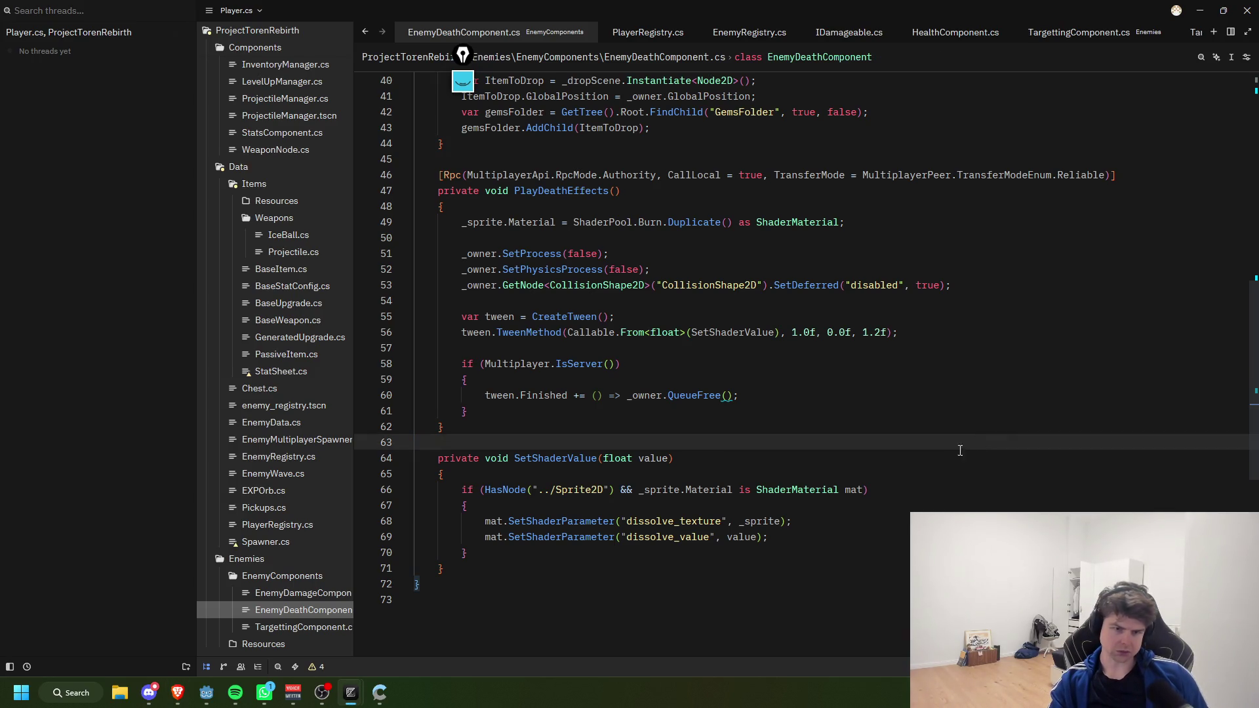
scroll(960, 451, up, 4)
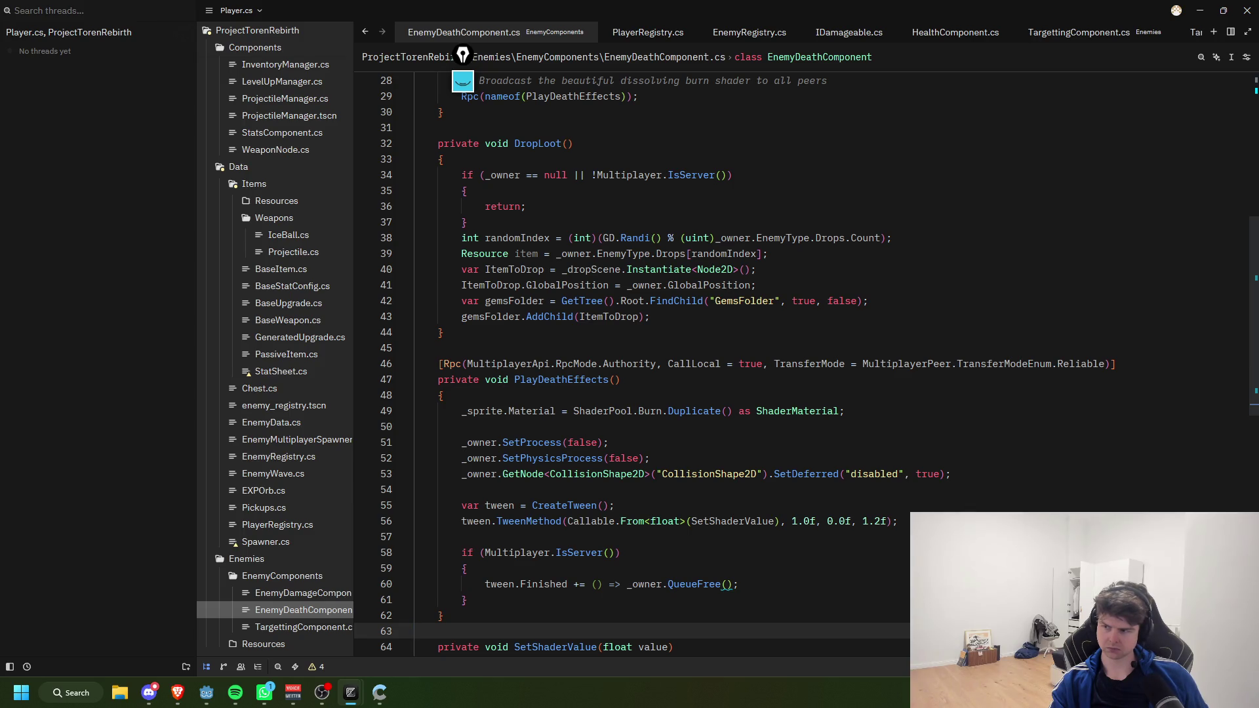
Step: Read Gemini's suggested SetShaderValue fix, then bring the Godot editor back to the front
key(alt+Tab)
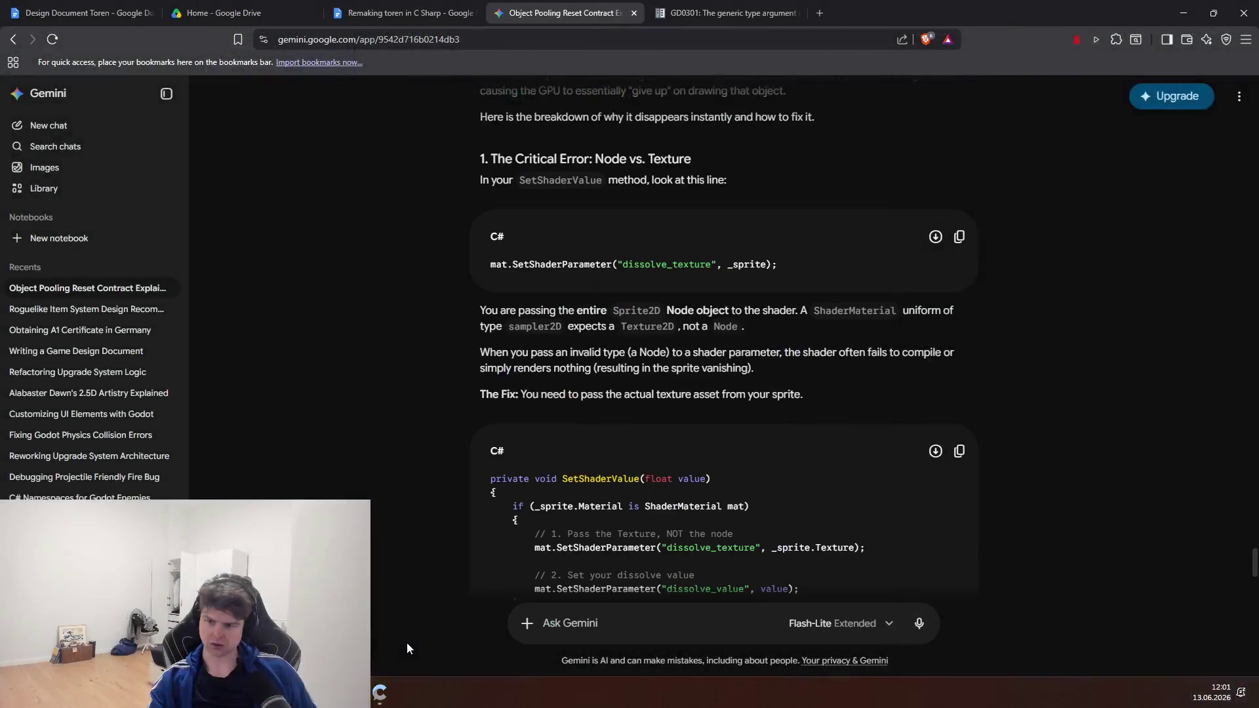
scroll(407, 569, down, 4)
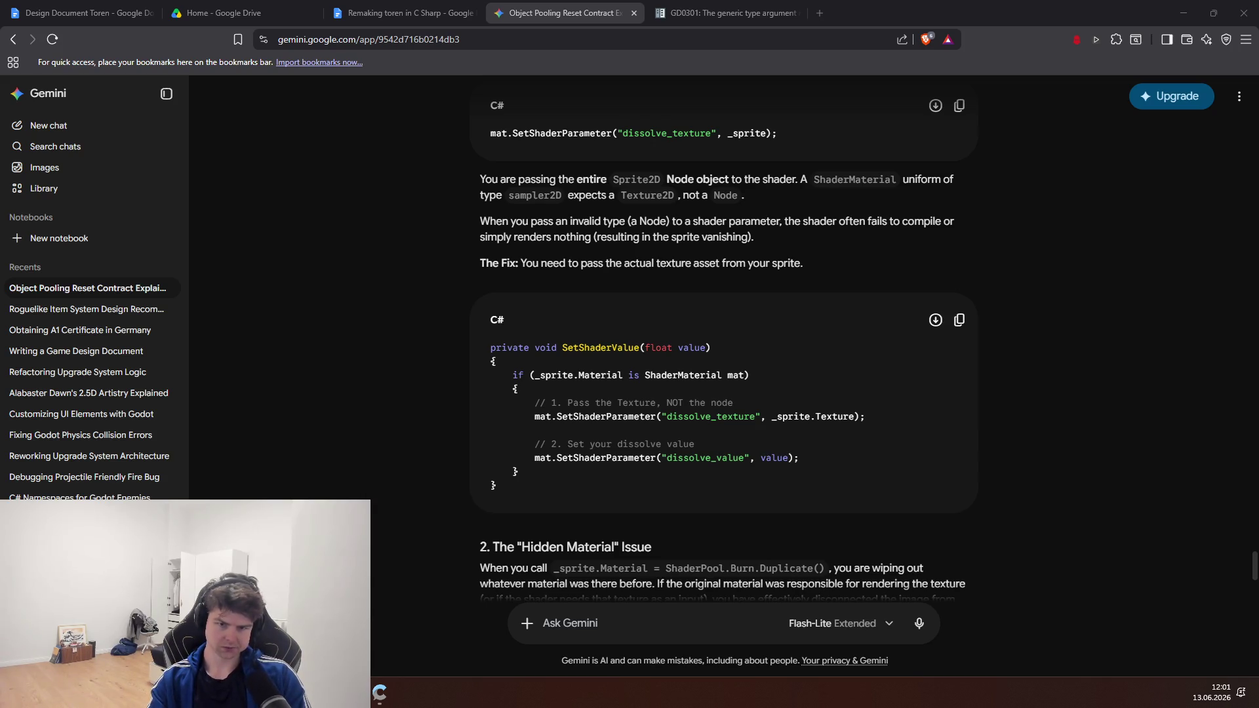
key(alt+Tab)
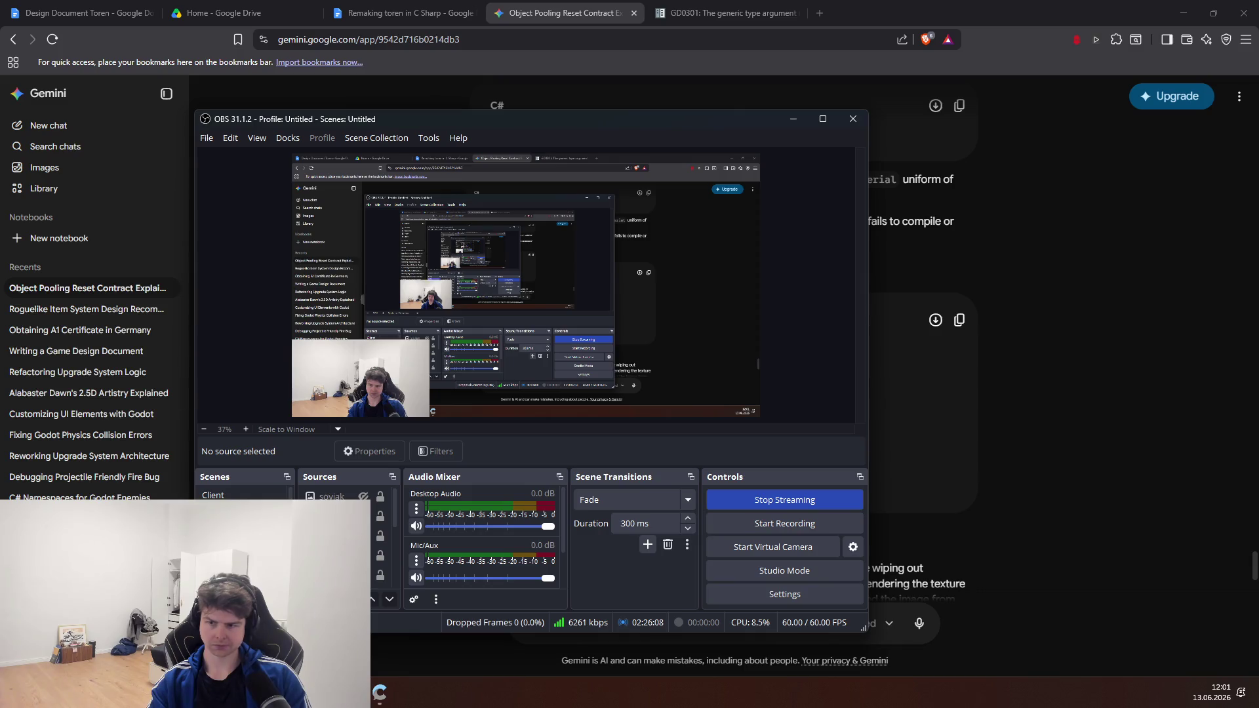
key(alt+Tab)
key(super+d)
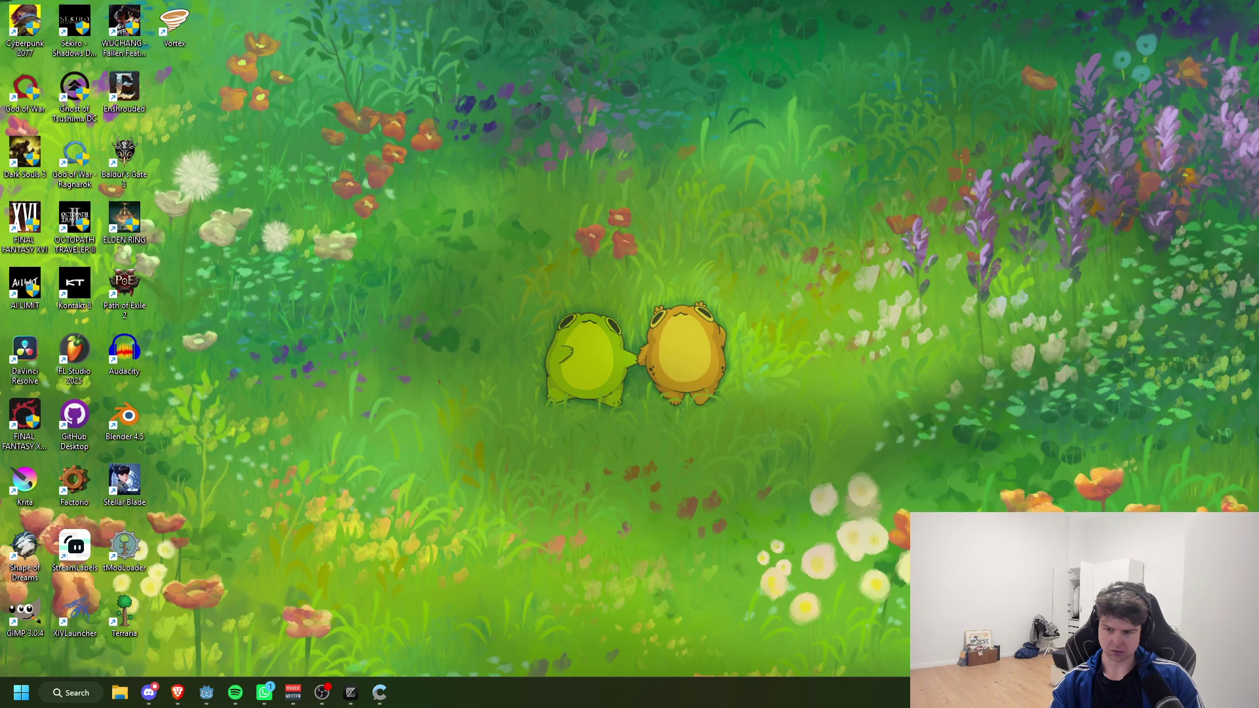
key(alt+Tab)
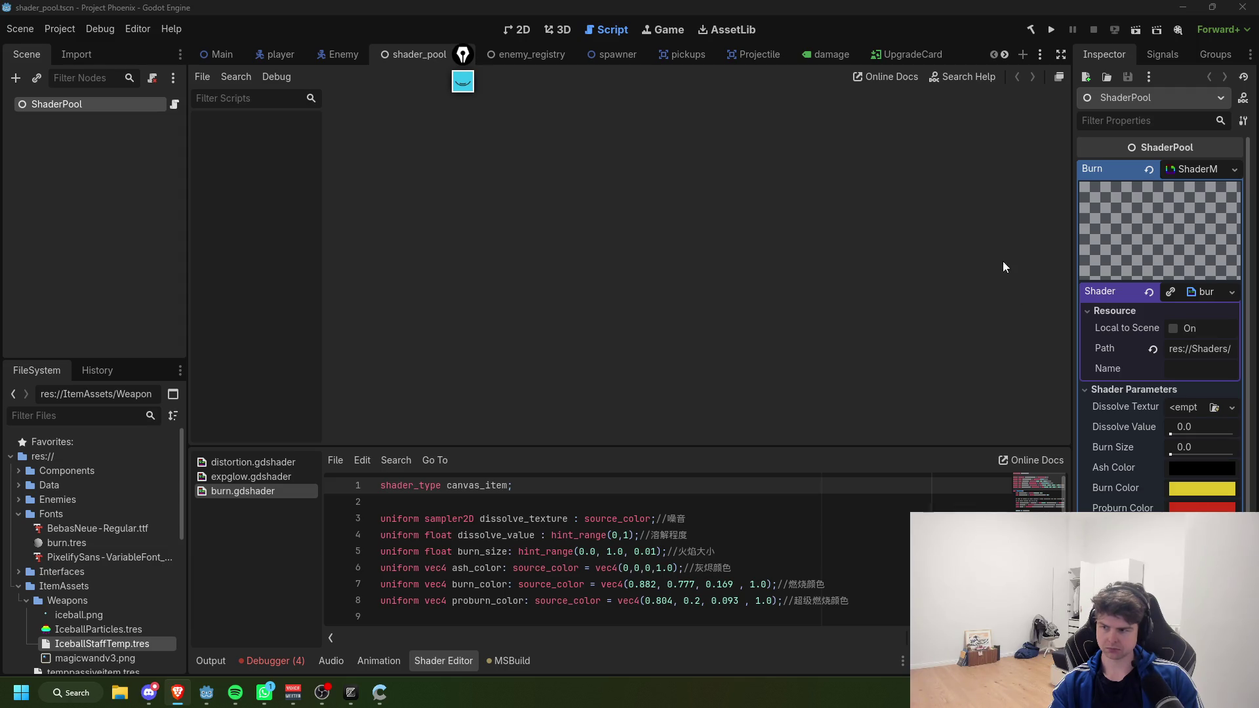
Step: Test-run Project Phoenix from Godot, play briefly, then stop it
click(1051, 27)
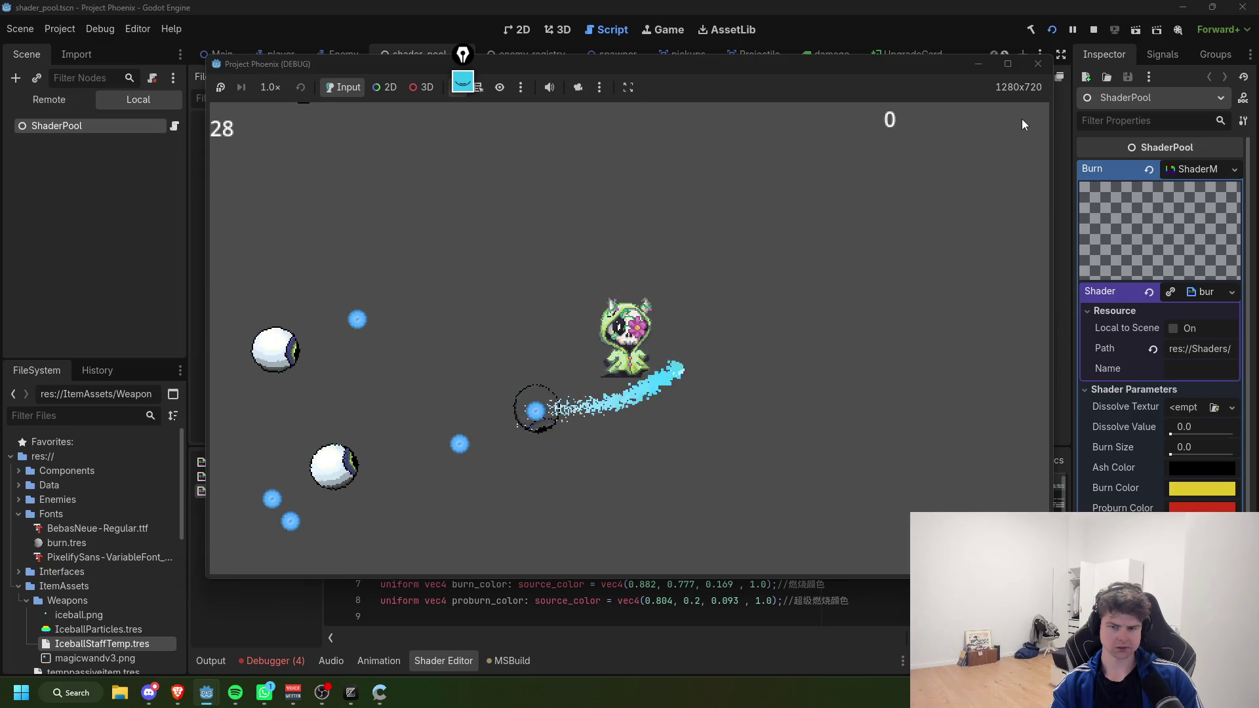
click(1037, 64)
Step: Look over the Dissolve Texture's new-texture choices and close them without picking one
click(1185, 408)
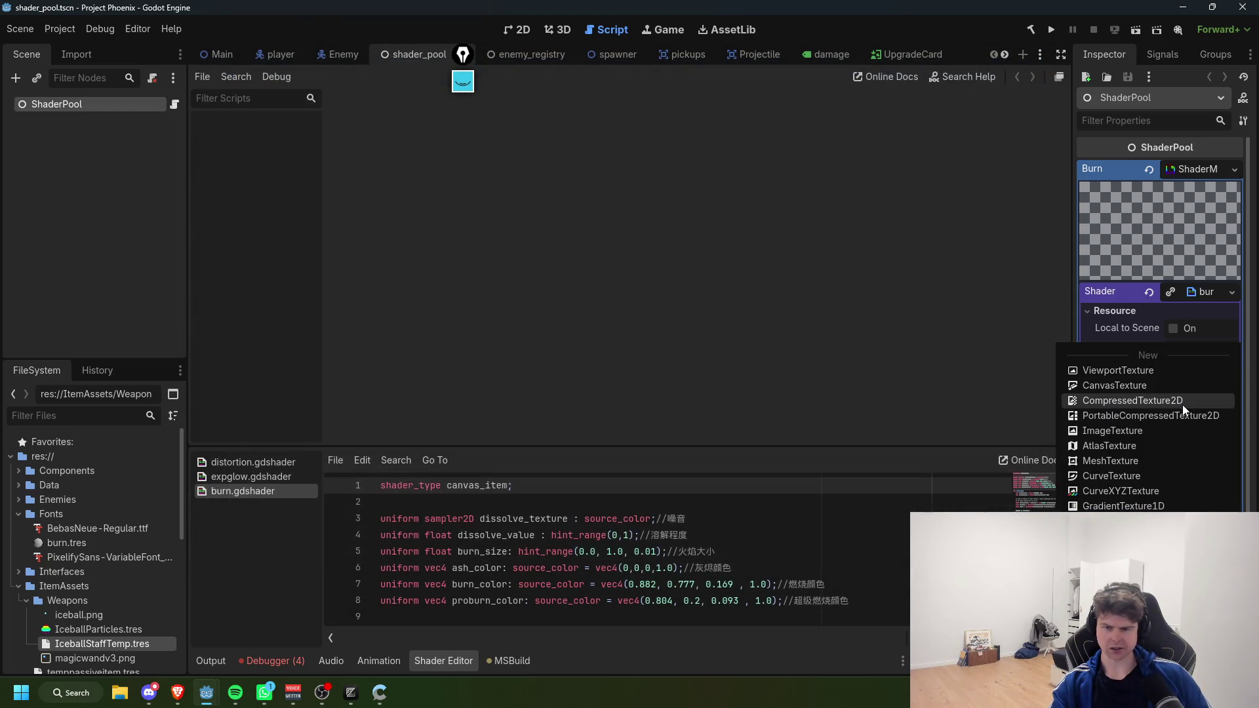
click(923, 392)
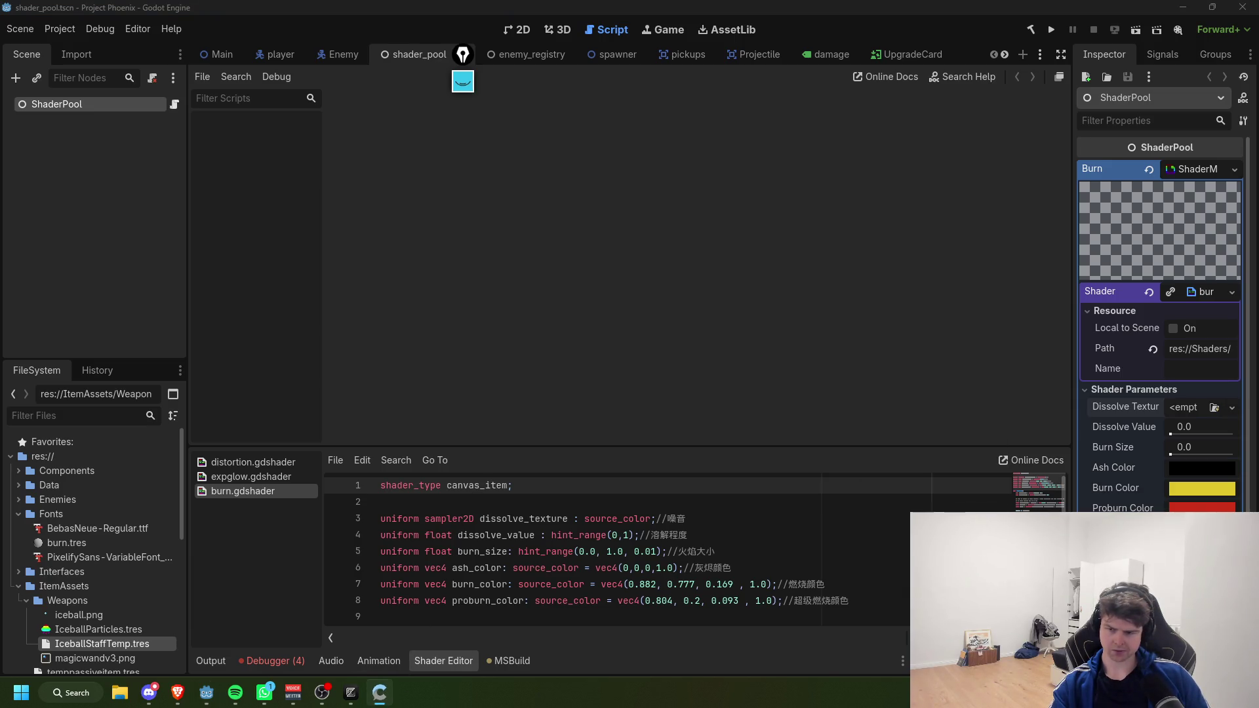
key(super+d)
key(super+d)
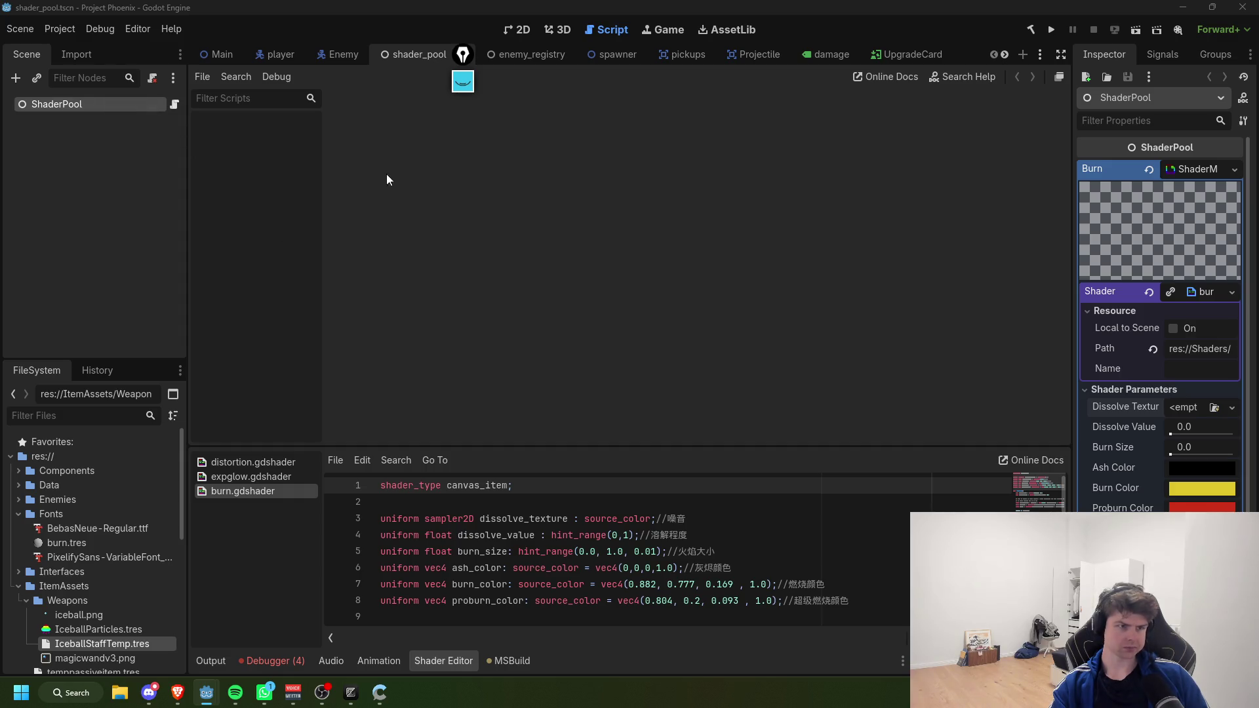
Step: Raise Dissolve Value to 1.0, set Burn Size to 0.23, save the scene, and run the game
drag(1190, 434, 1235, 434)
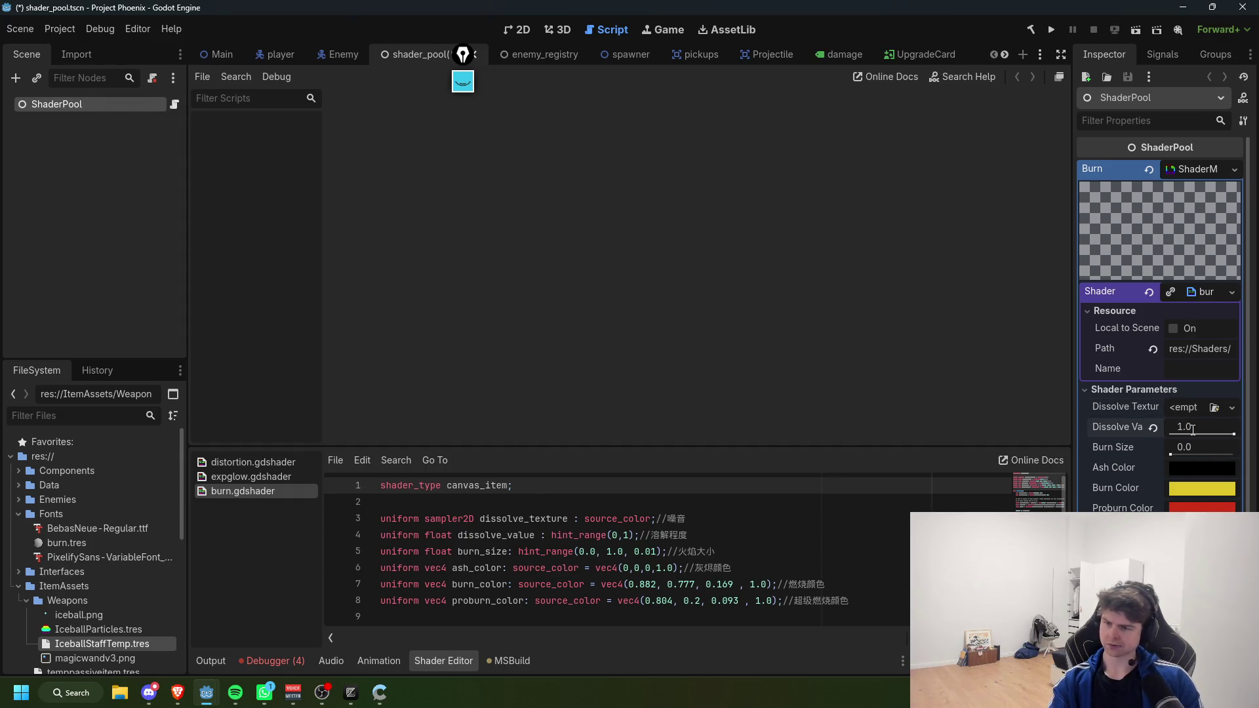
click(1203, 443)
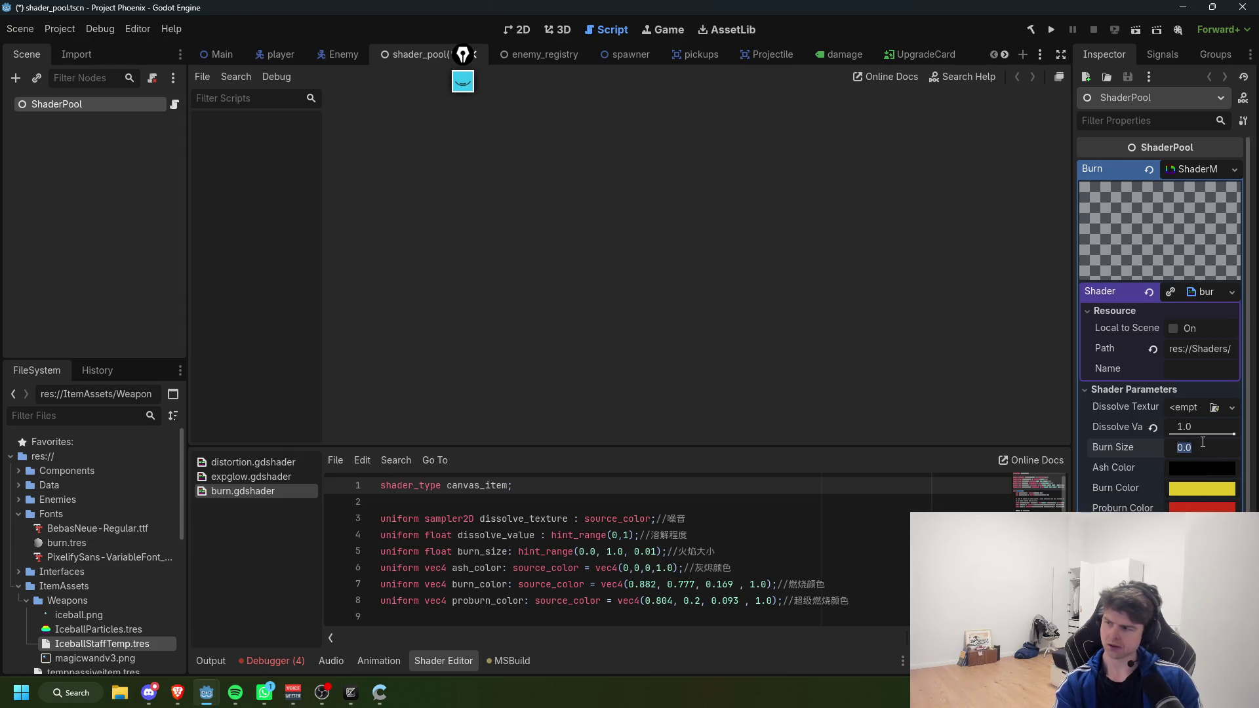
text(0.23)
click(1193, 506)
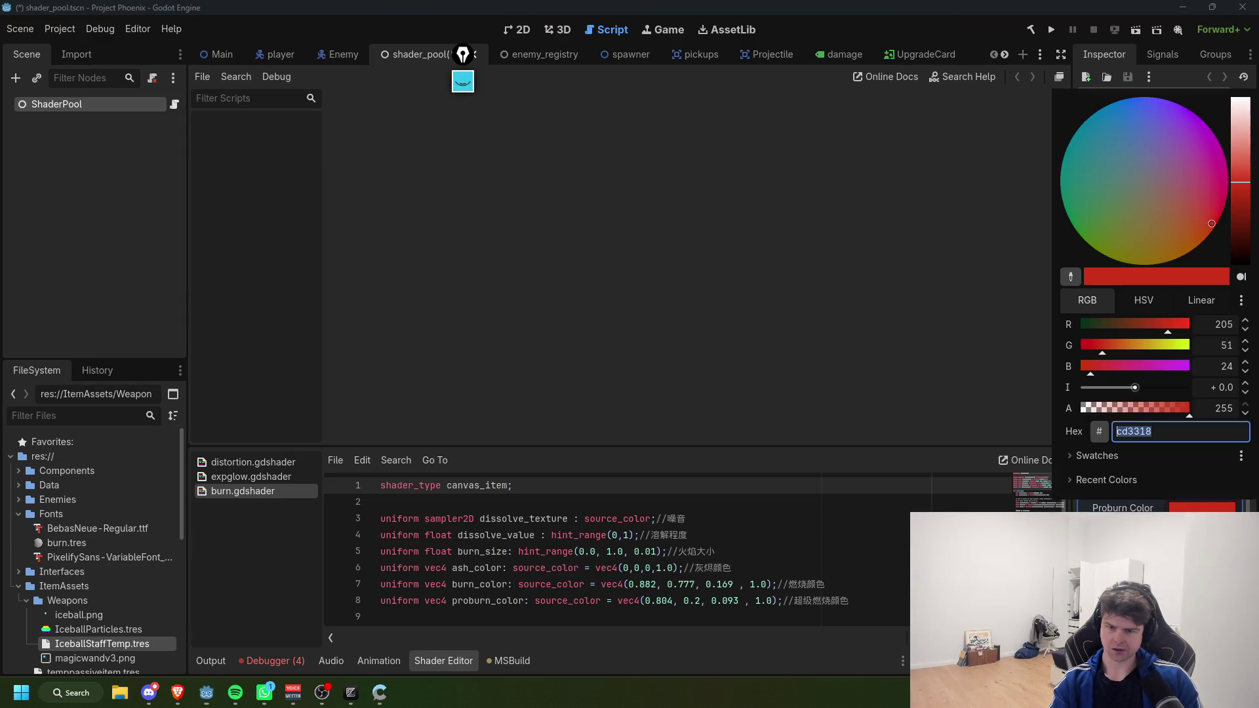
click(1009, 346)
key(ctrl+s)
click(1051, 30)
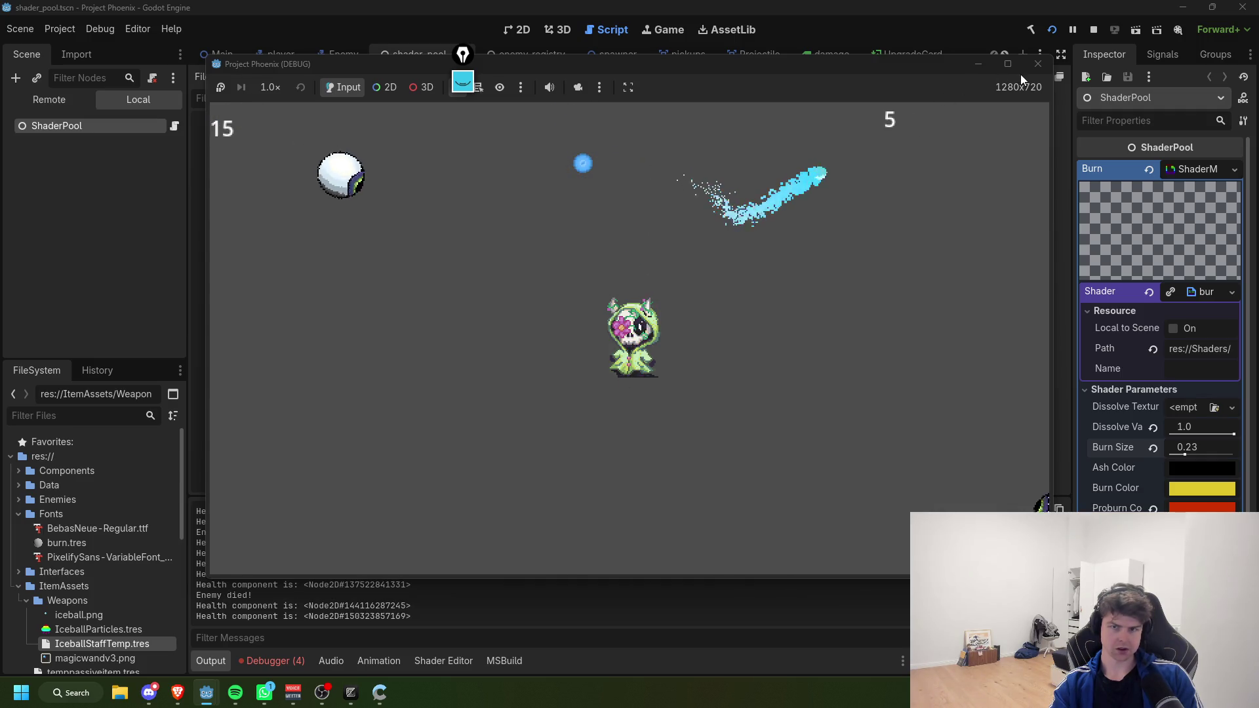
Step: Stop the game, commit Dissolve Value 0.7 and Burn Size 0.4, save, and playtest the death effect
click(1038, 64)
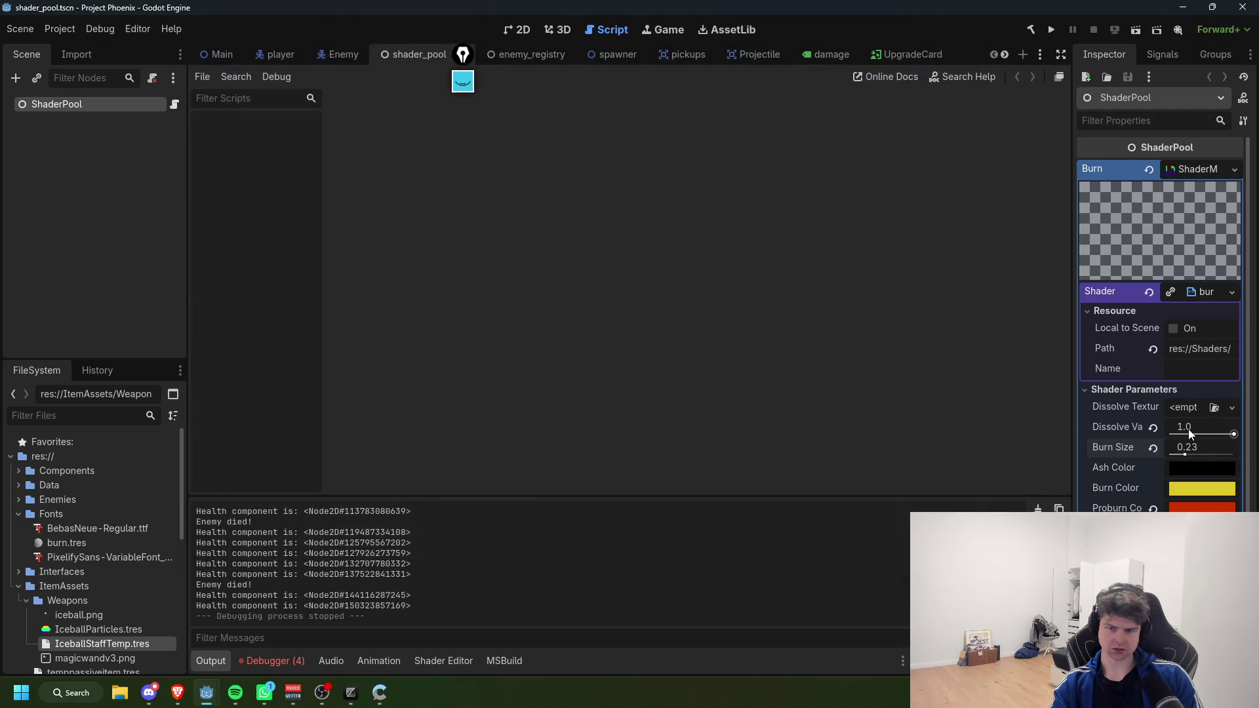
click(1188, 429)
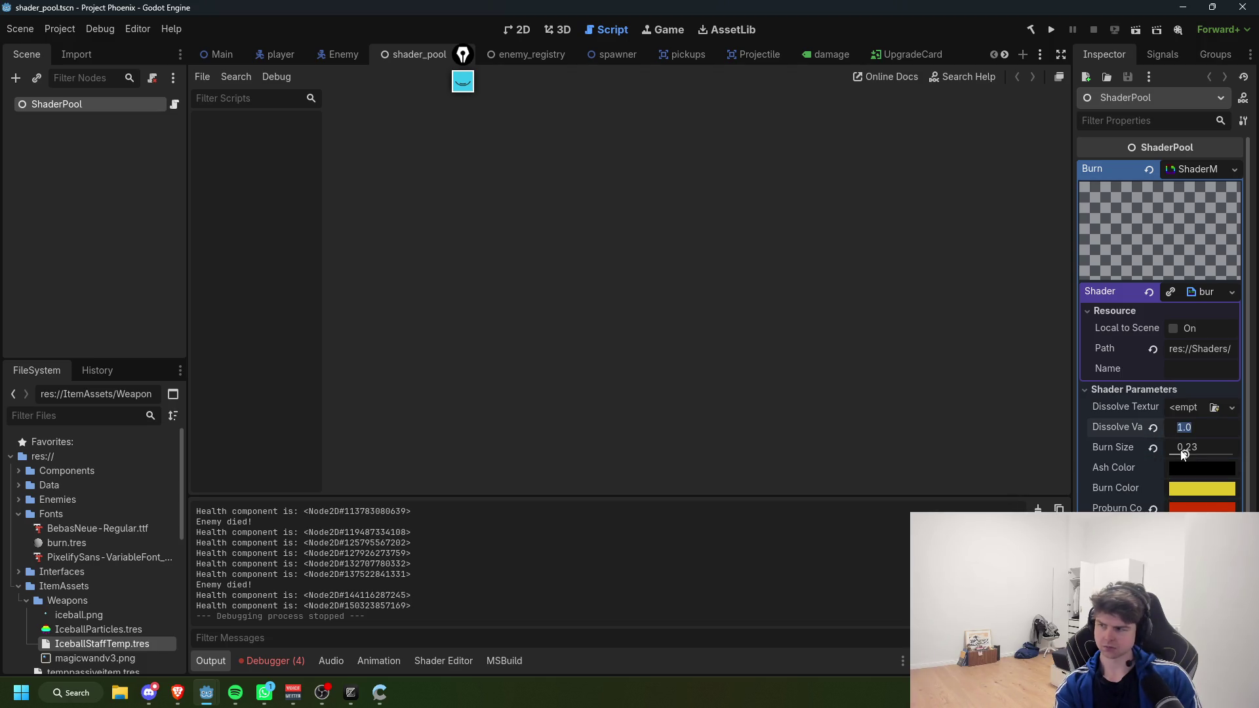
key(Return)
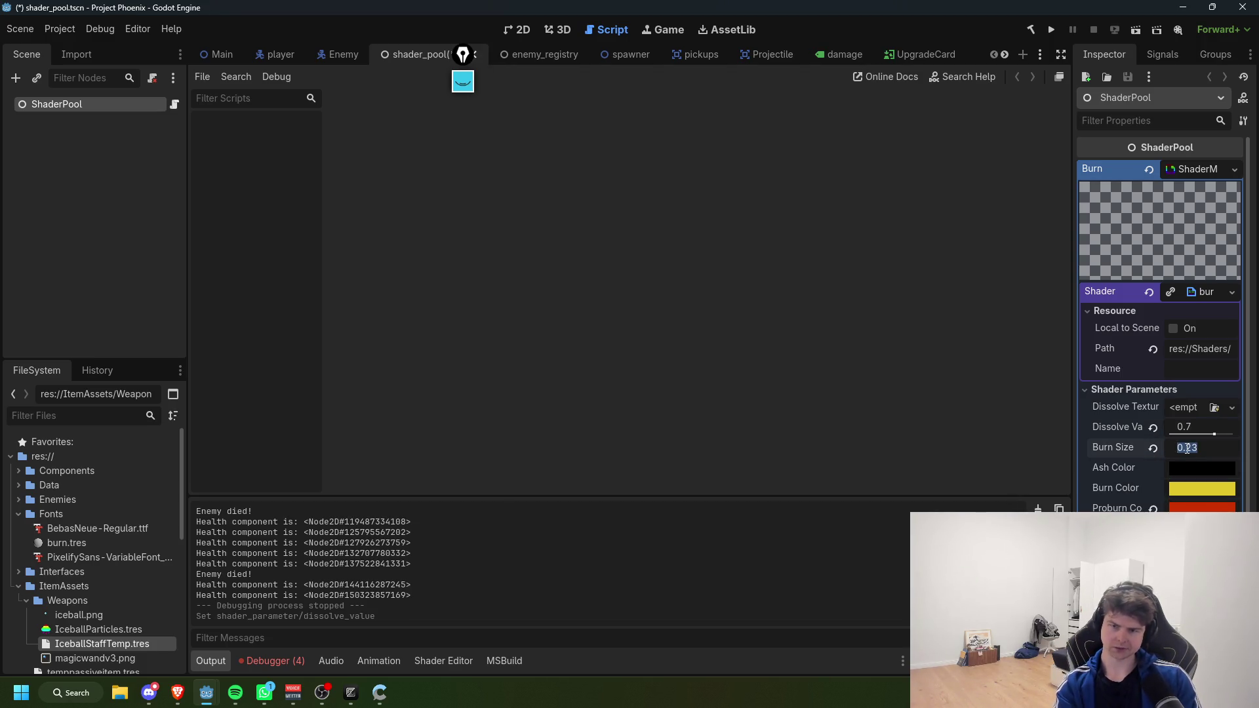
key(Return)
key(ctrl+s)
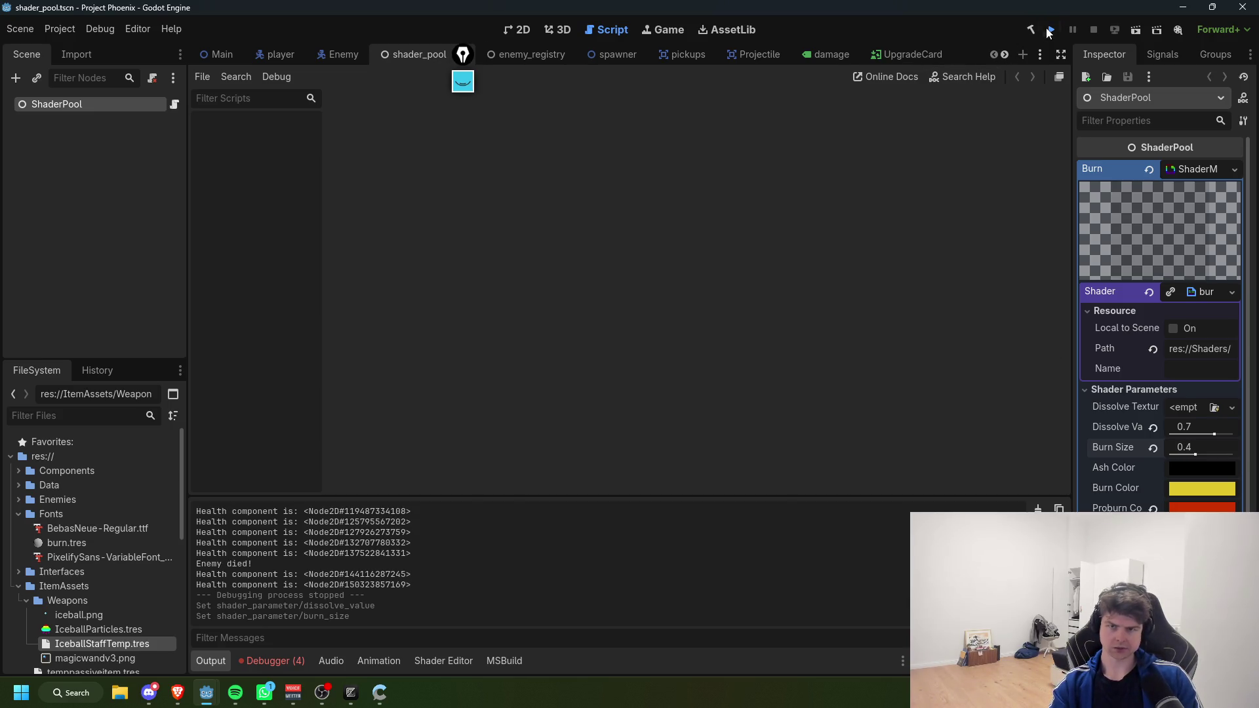
click(1050, 31)
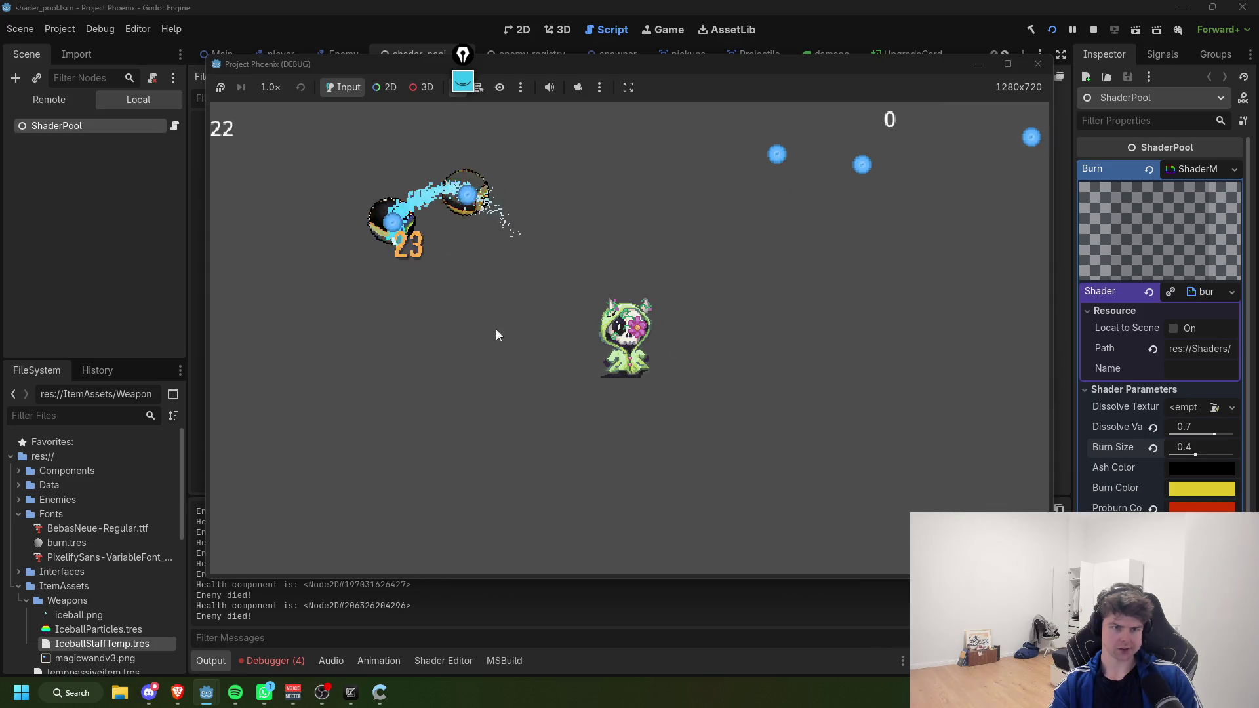
click(1038, 63)
Step: Change the PlayDeathEffects dissolve tween duration from 1.2f to 0.65f, then return to Godot
mouse_move(361, 700)
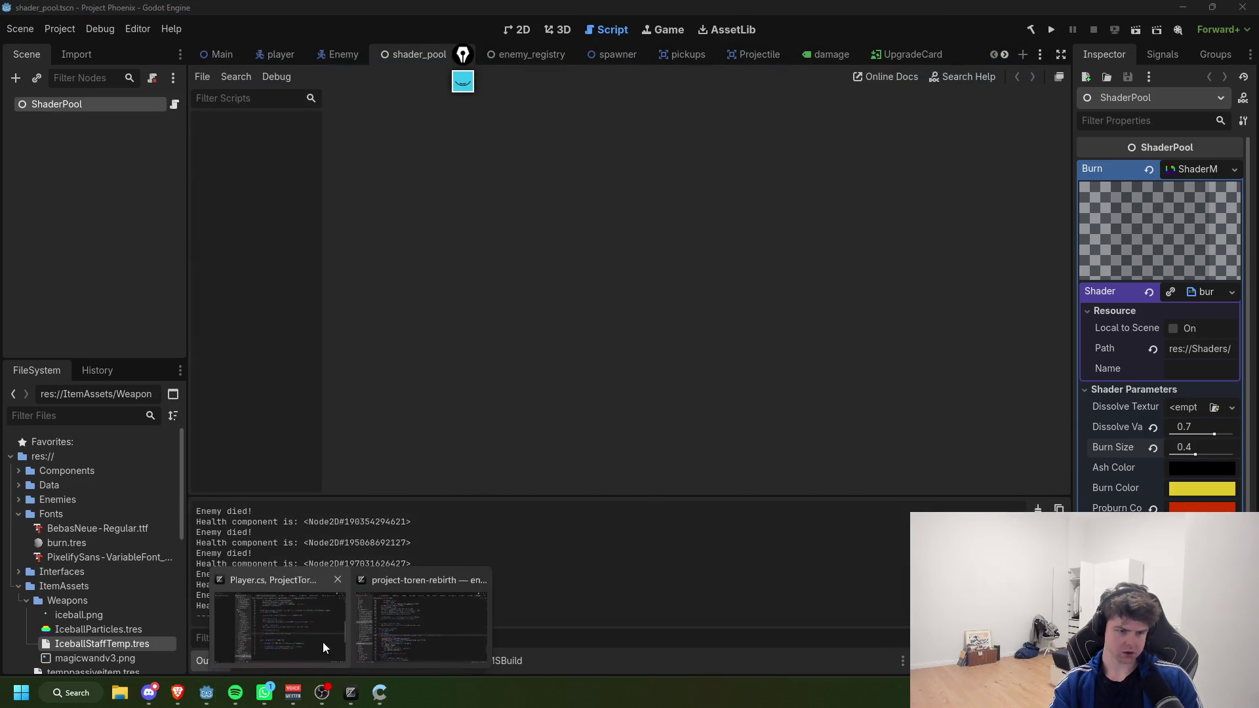
click(414, 629)
click(821, 356)
click(882, 333)
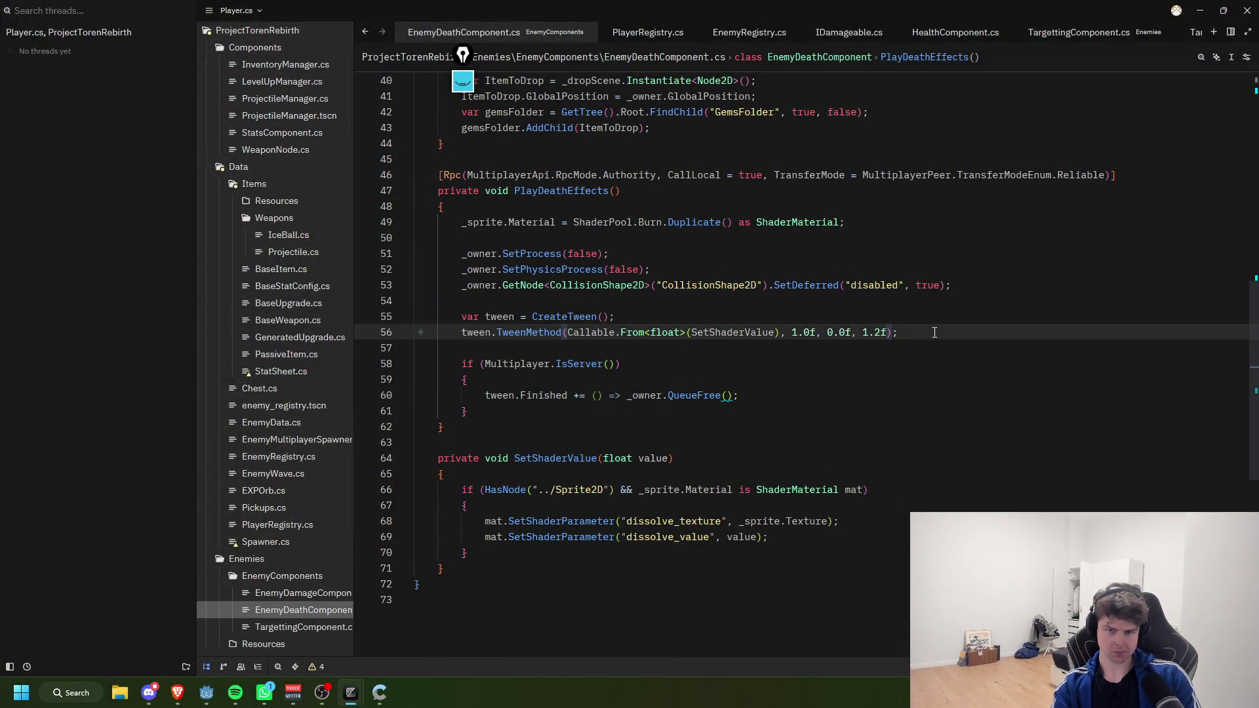
key(BackSpace)
text(0.6)
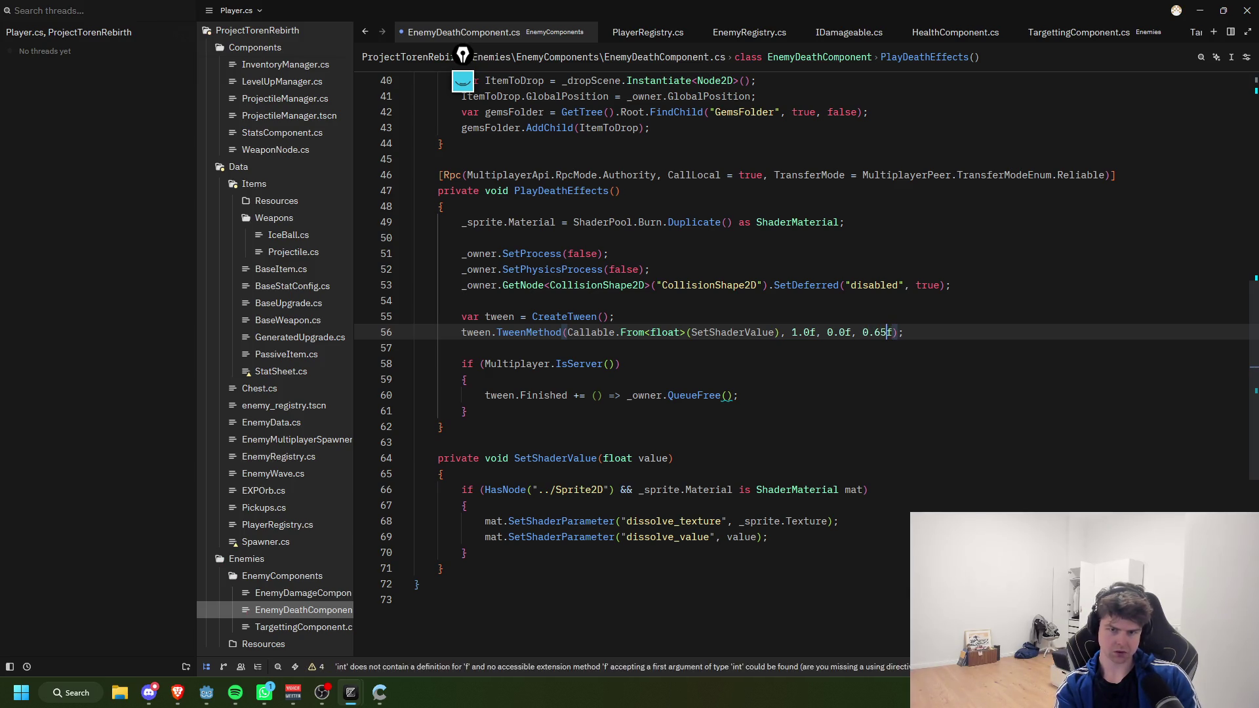
key(alt+Tab)
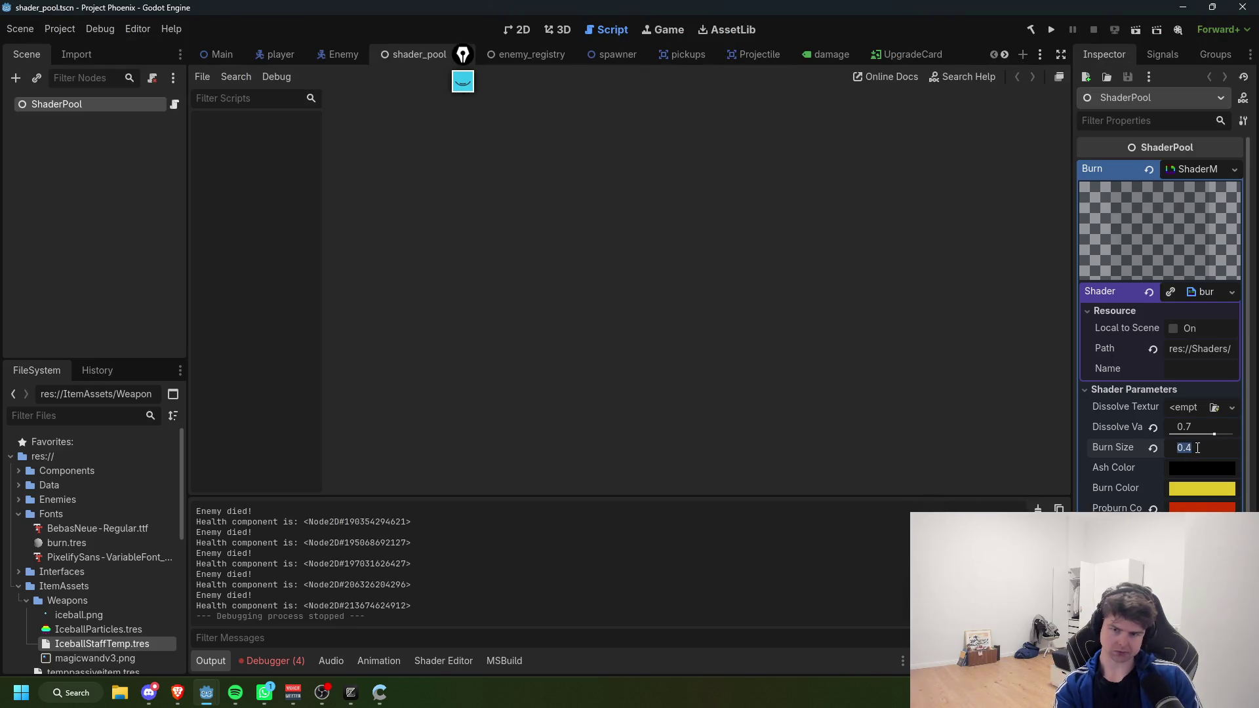
Step: Commit Burn Size 0.3 and set Dissolve Value to 0.8 in the Inspector
key(Return)
click(1197, 425)
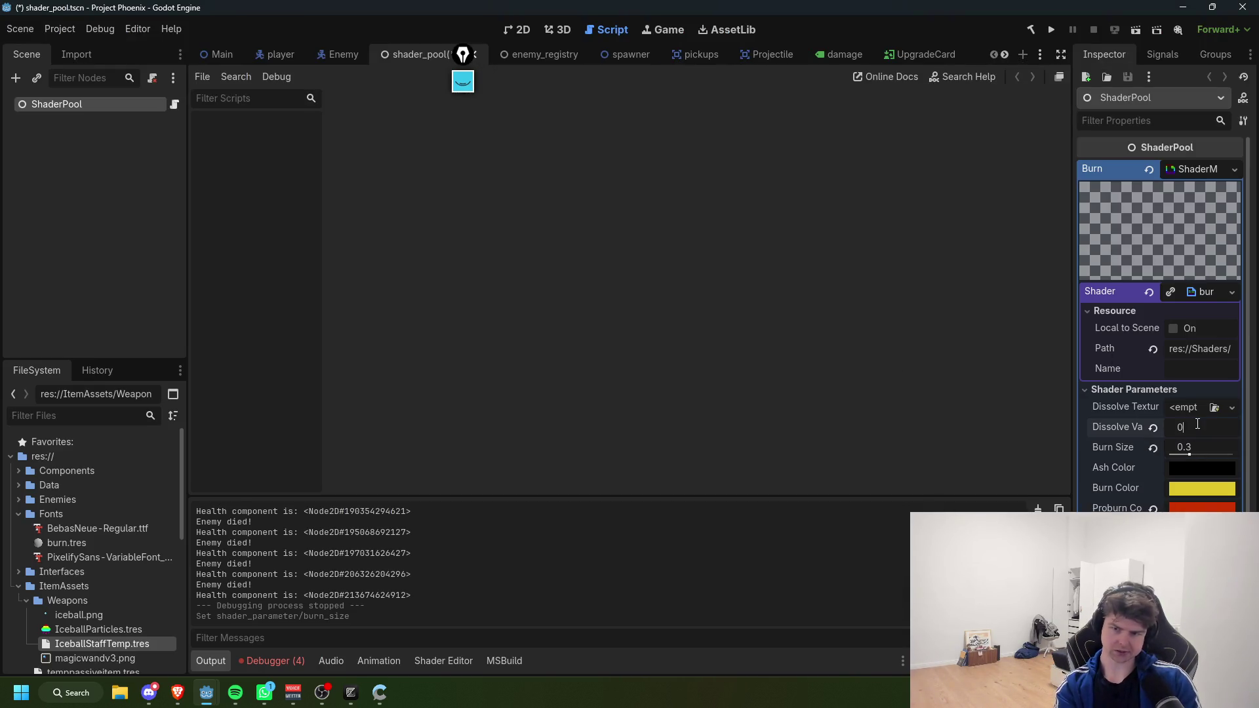
text(.8)
key(Return)
Step: Playtest the game, picking the ProjectileHealth and PlayerProjectileCount upgrades, then stop and switch to the browser
click(1051, 30)
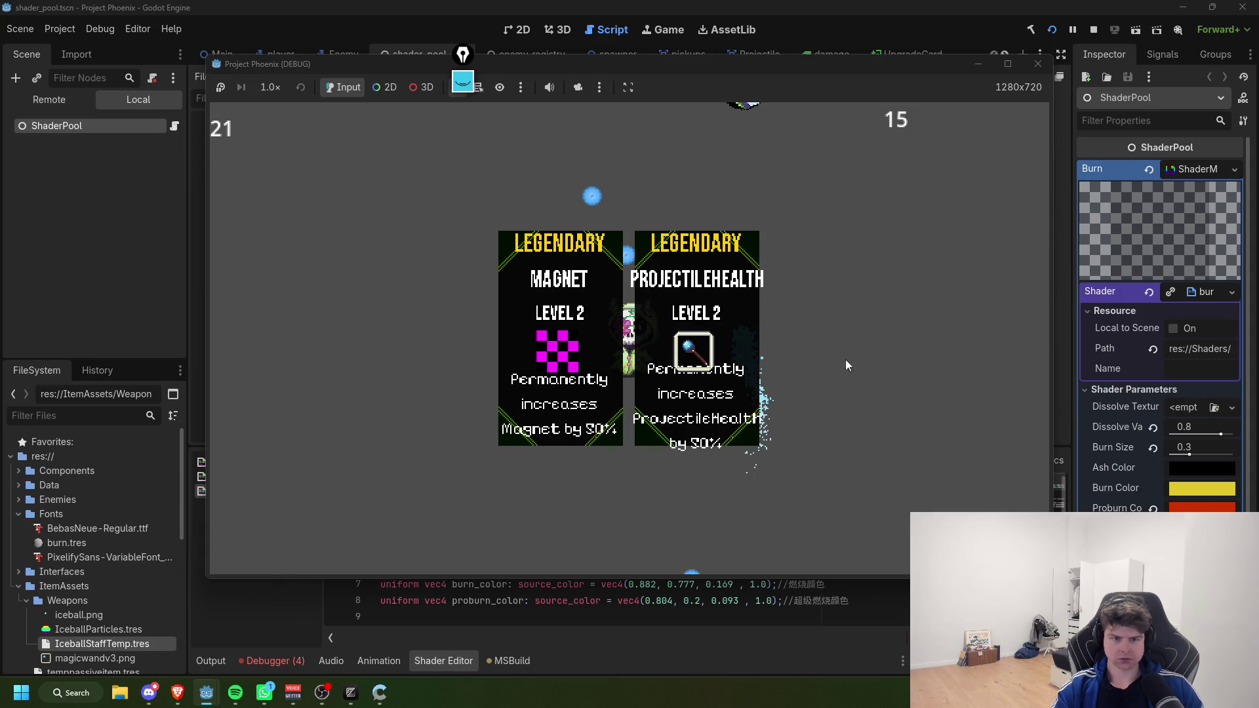
click(719, 387)
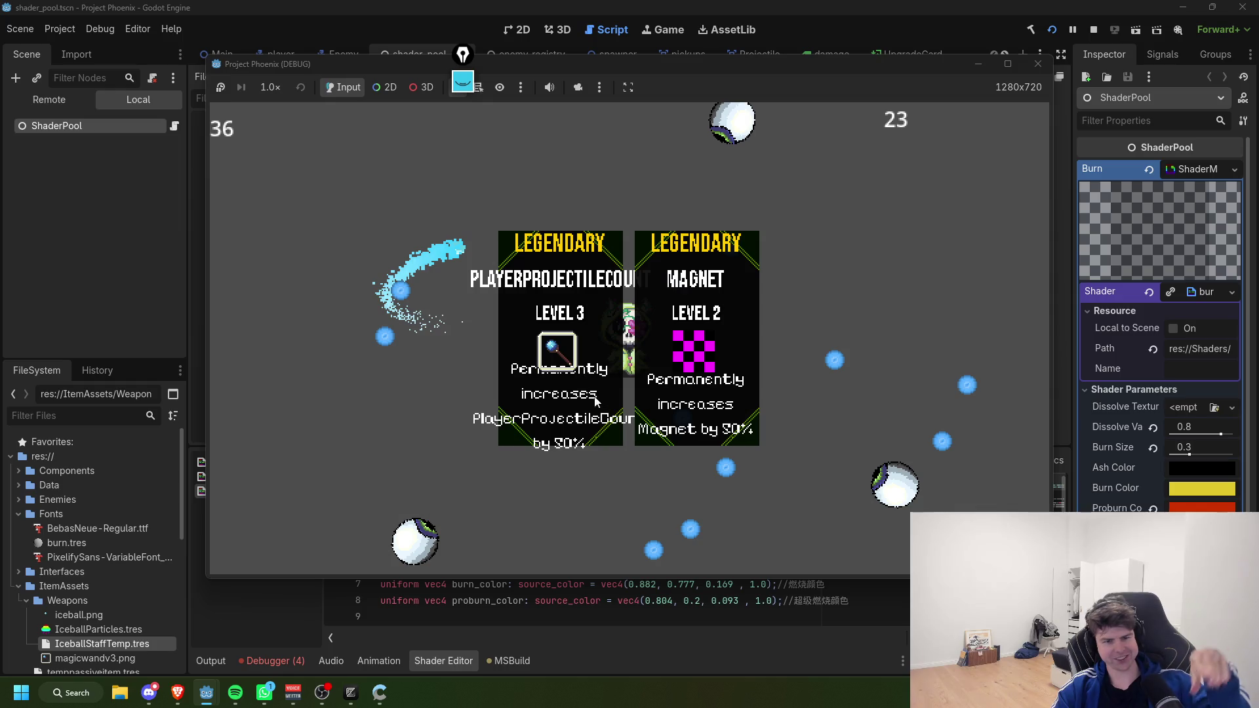
click(584, 413)
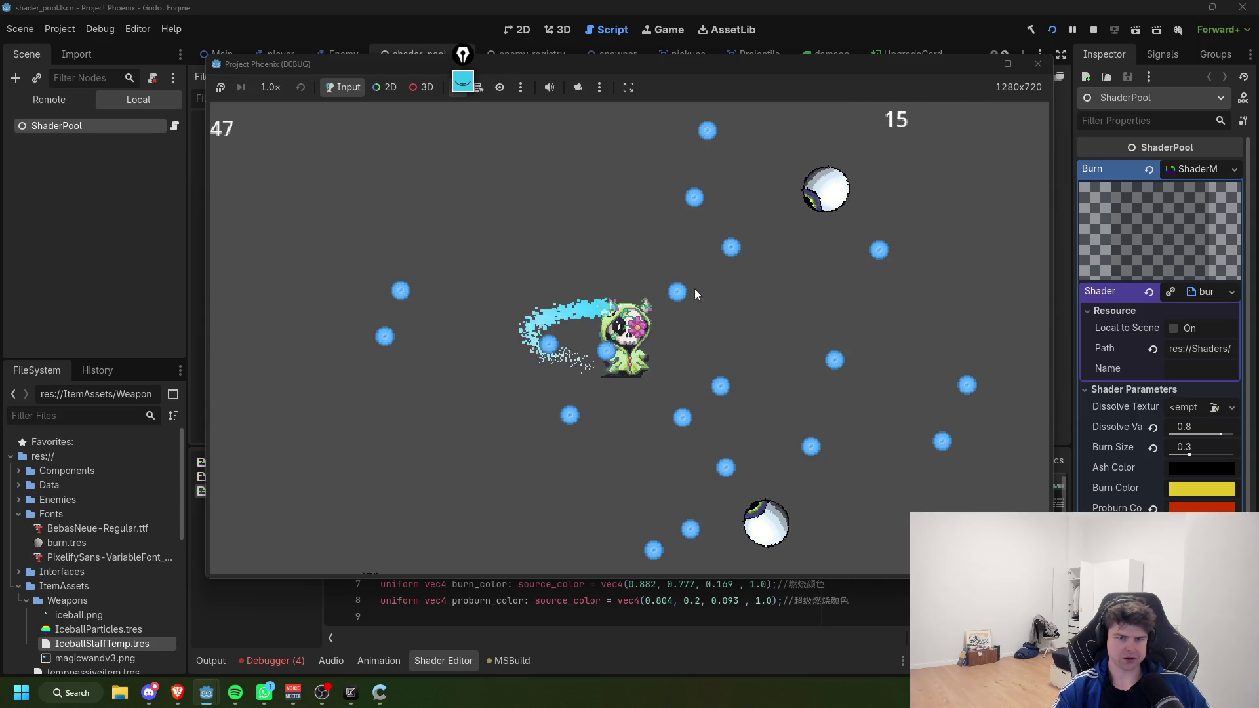
click(1038, 63)
key(alt+Tab)
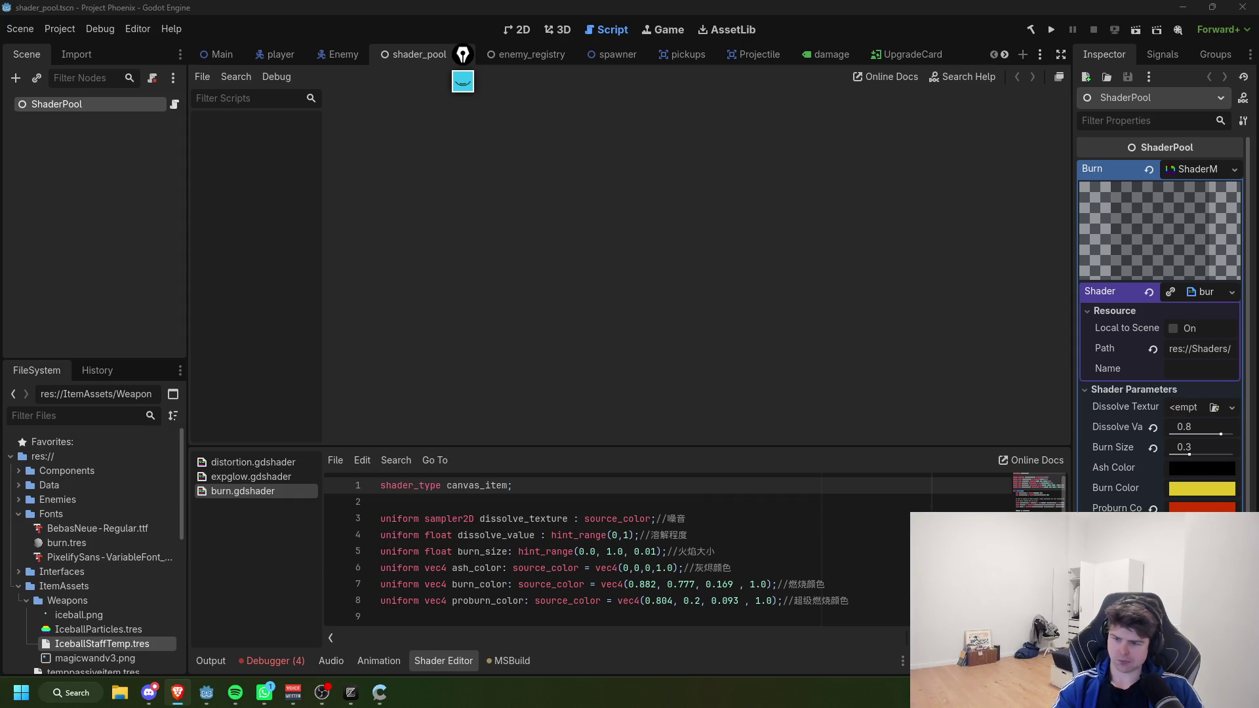
key(alt+Tab)
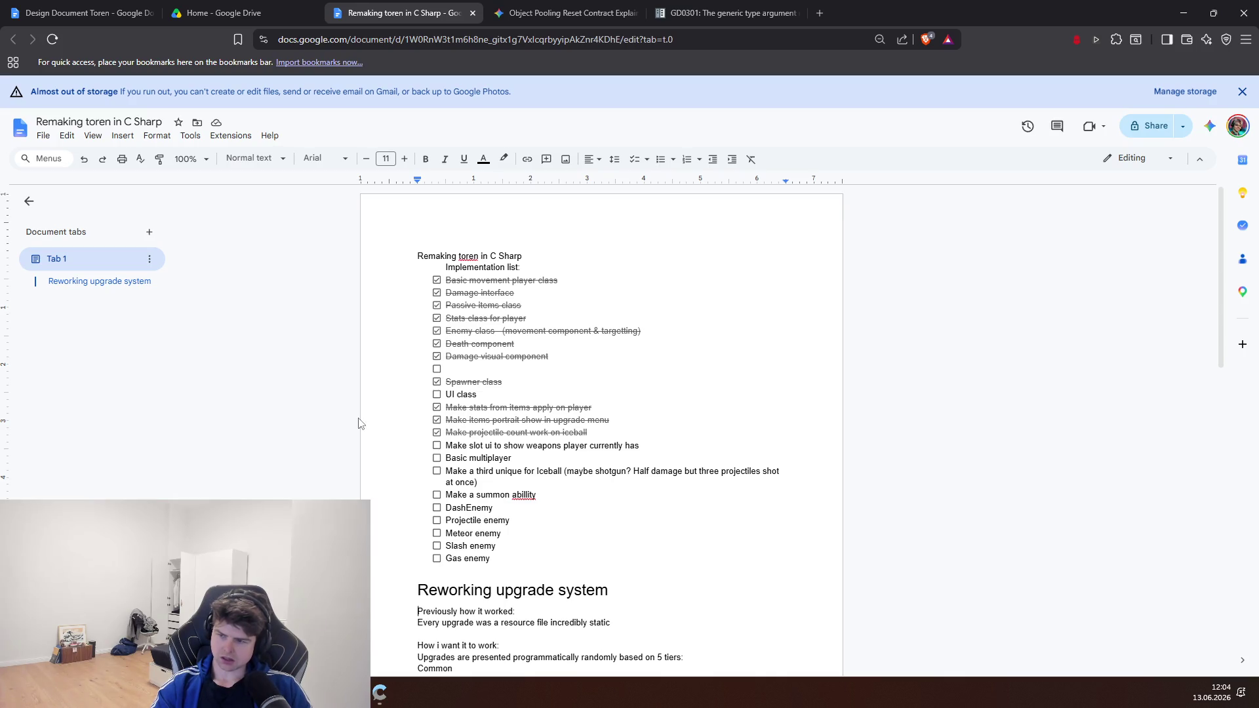
Step: Tick the 'Make a third unique for Iceball' task, glance at Basic multiplayer, and return to Godot
click(437, 473)
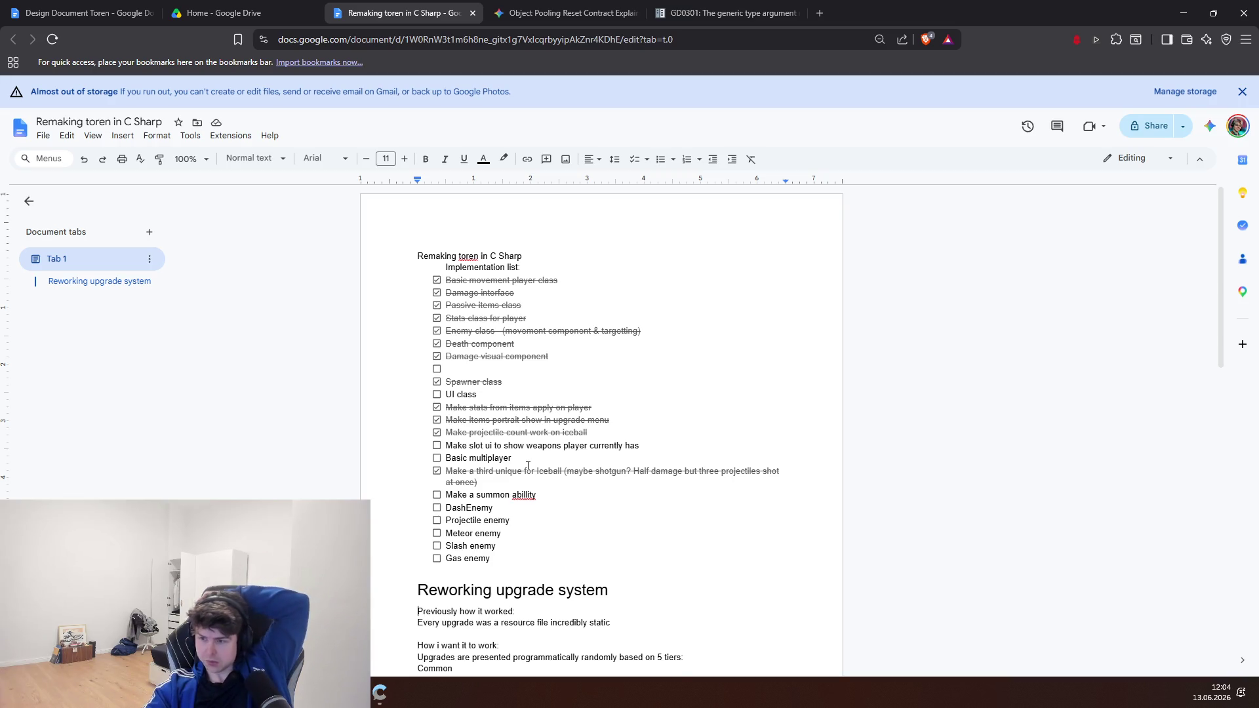
mouse_move(527, 466)
mouse_down()
mouse_move(447, 457)
mouse_move(513, 458)
mouse_move(451, 446)
mouse_move(457, 463)
mouse_up()
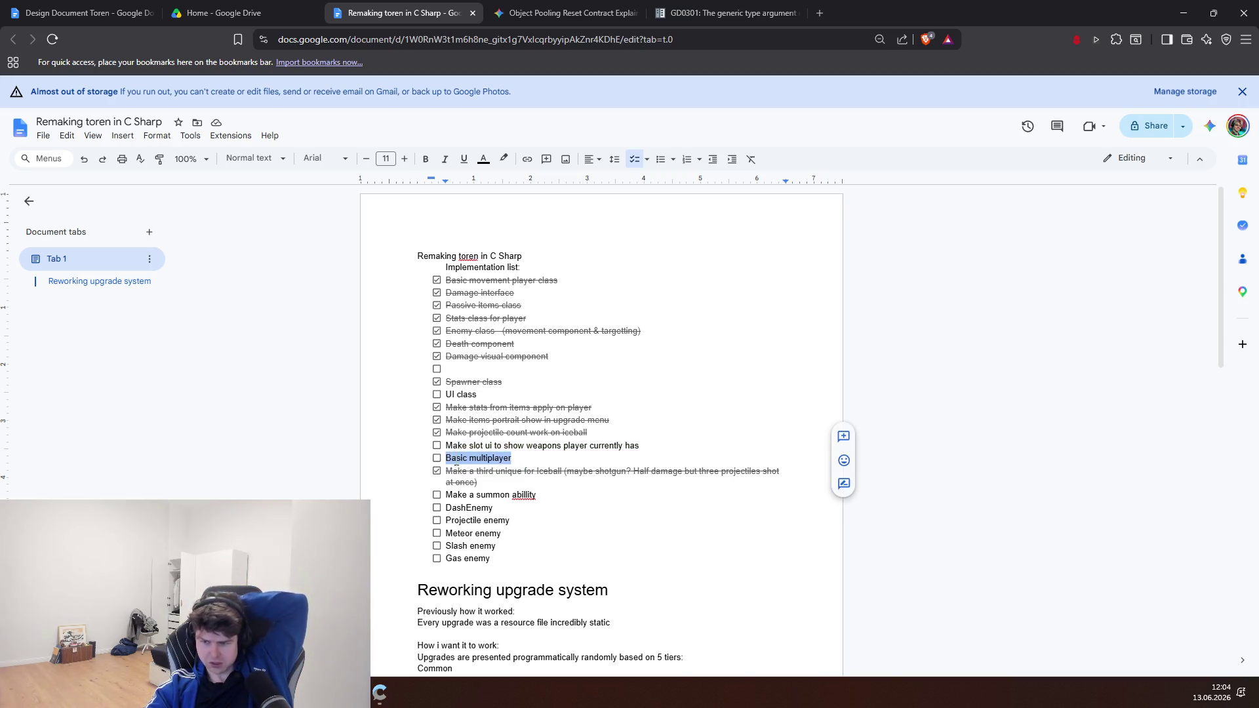
click(513, 471)
key(alt+Tab)
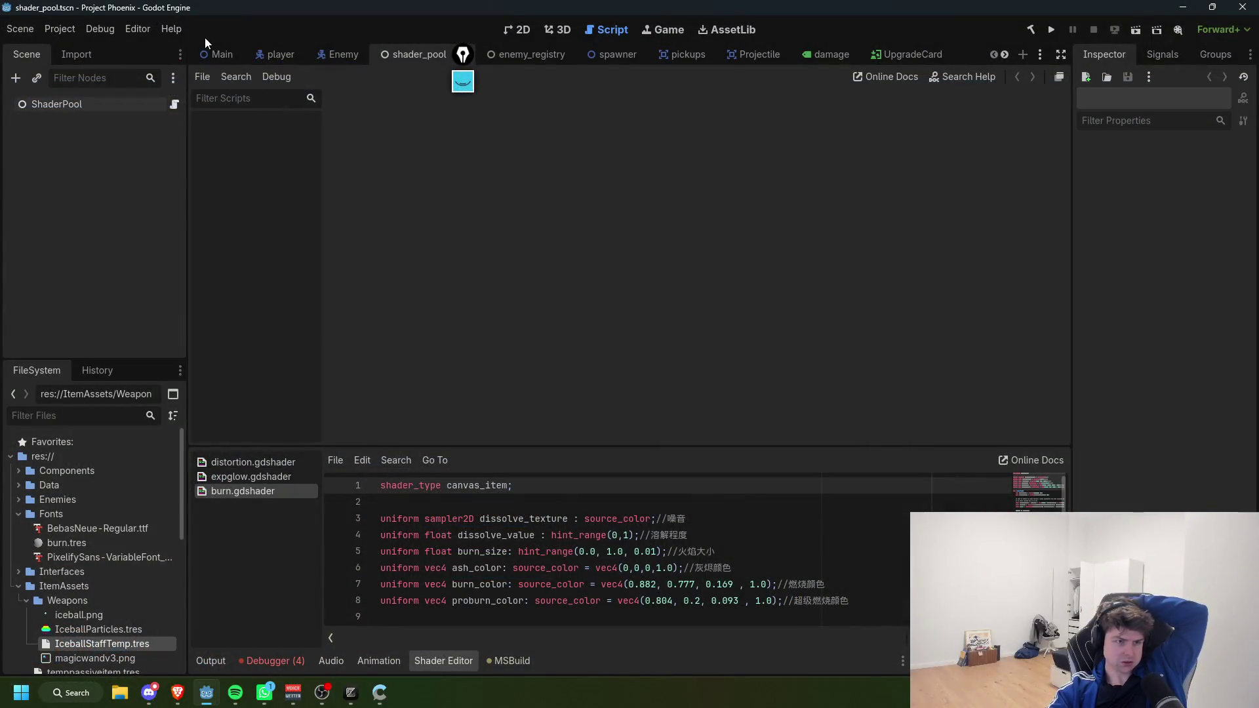
Step: Create a new 2D scene, rename its Node2D root to MultiPlayerMenu, and switch to the 2D workspace
click(216, 54)
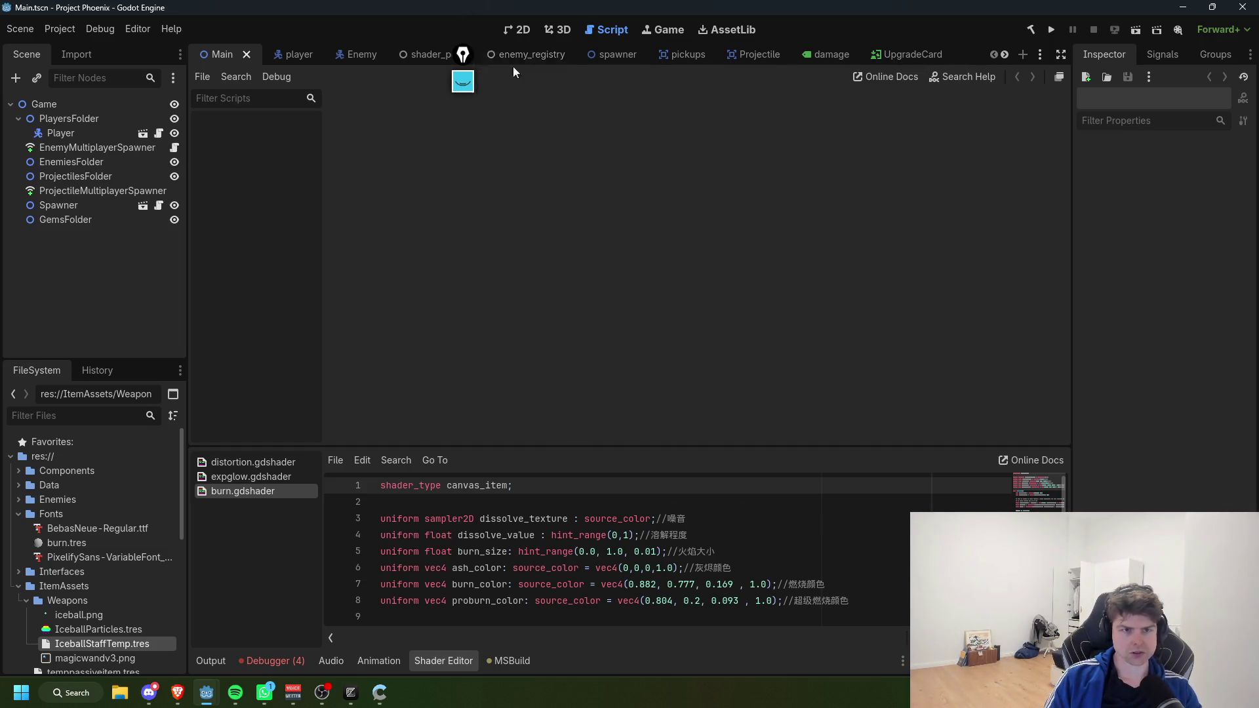
click(1020, 55)
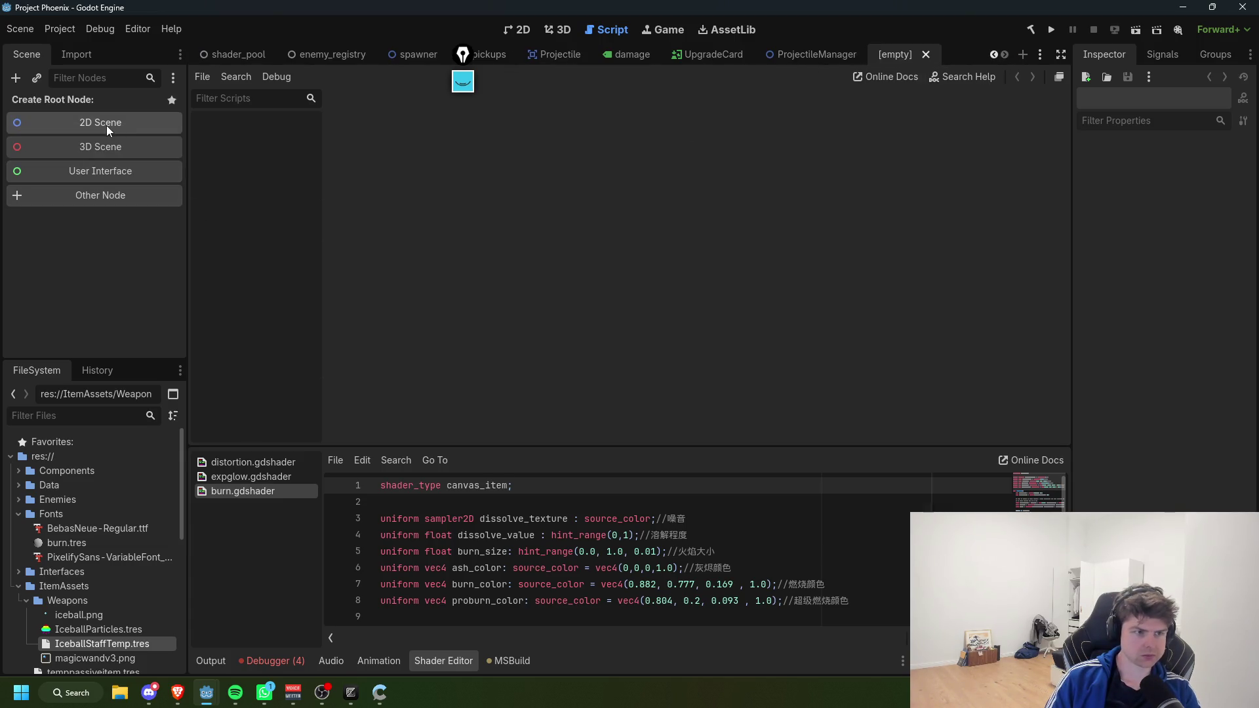
click(106, 124)
double_click(85, 109)
text(MultiPlayerMe)
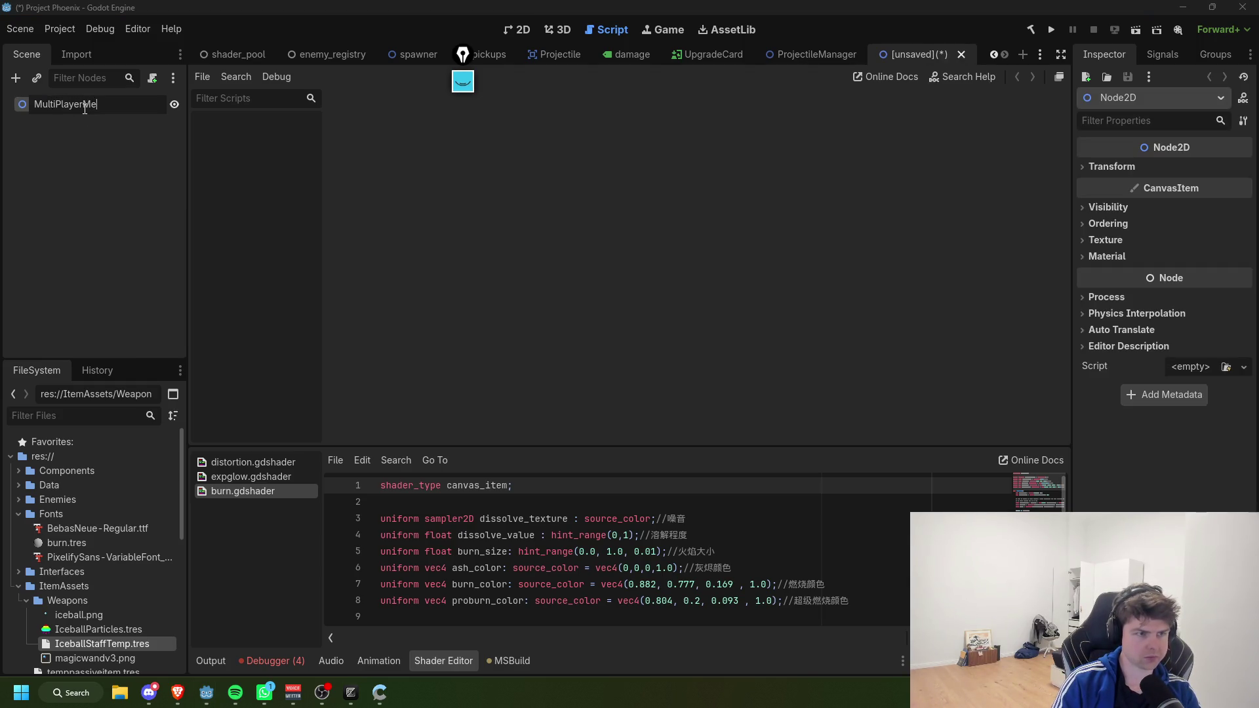
text(nu)
key(Return)
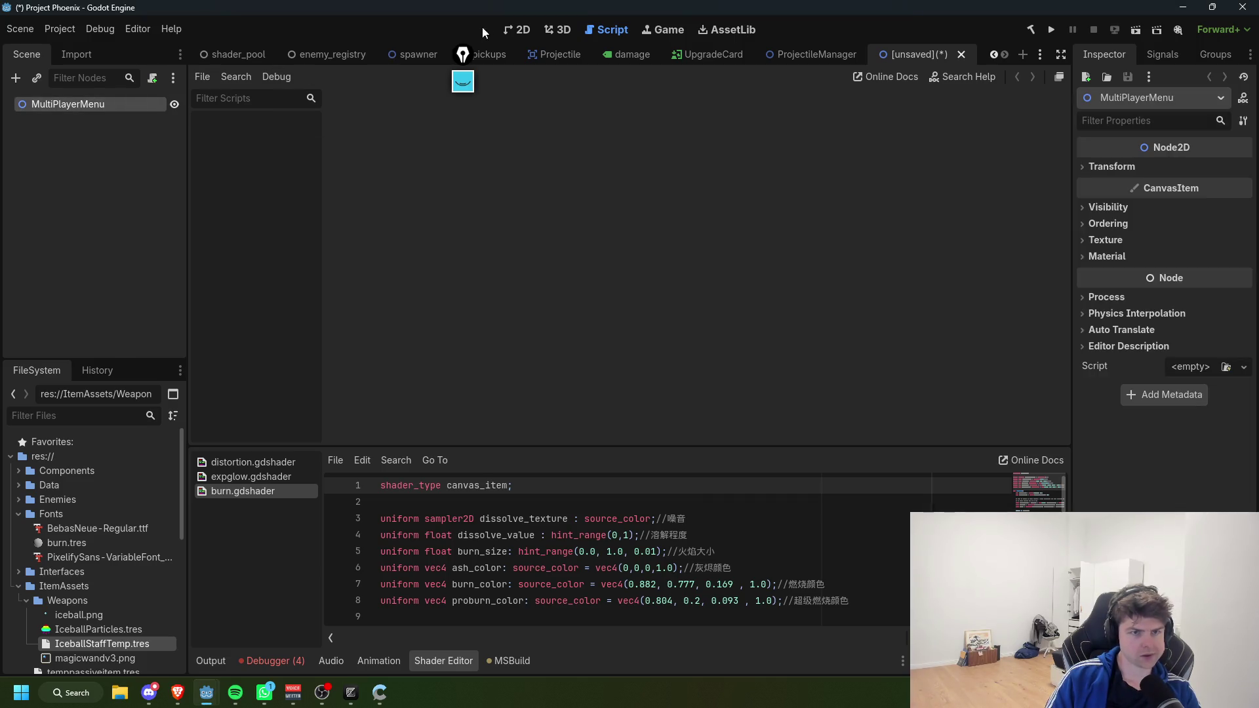
click(518, 29)
Step: Add a Button under MultiPlayerMenu and drag it taller on the canvas
key(ctrl+a)
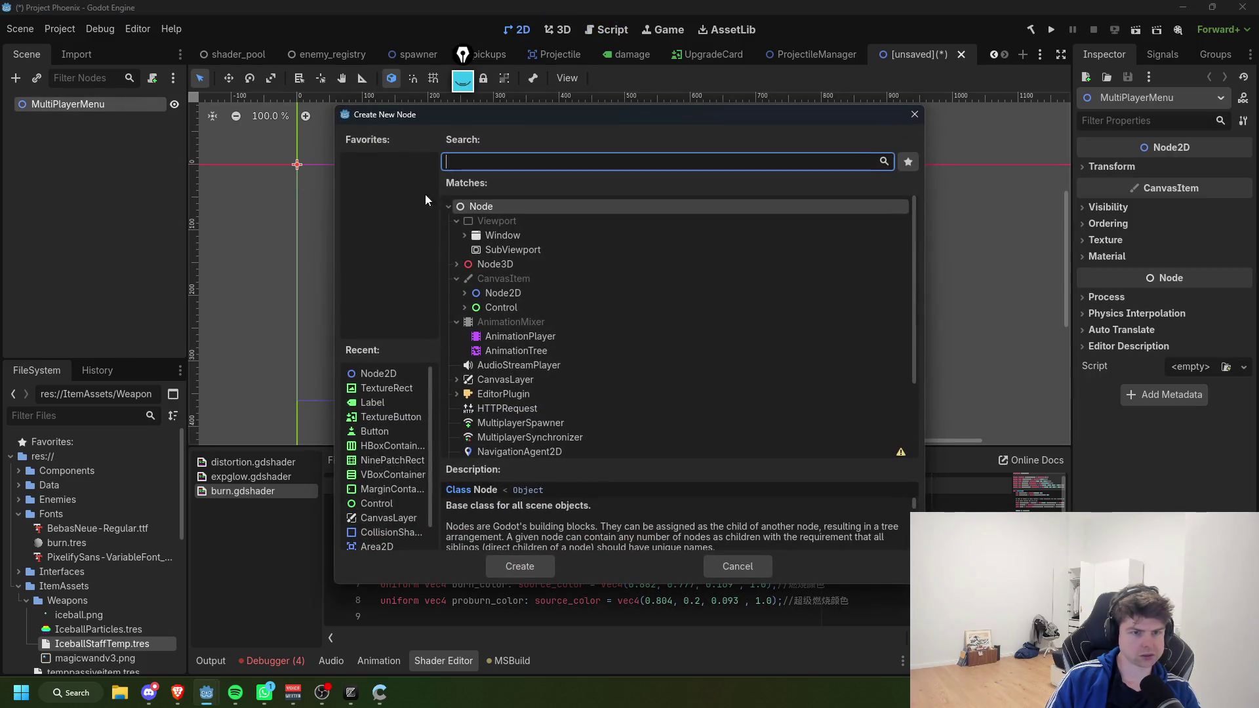
text(button)
key(Return)
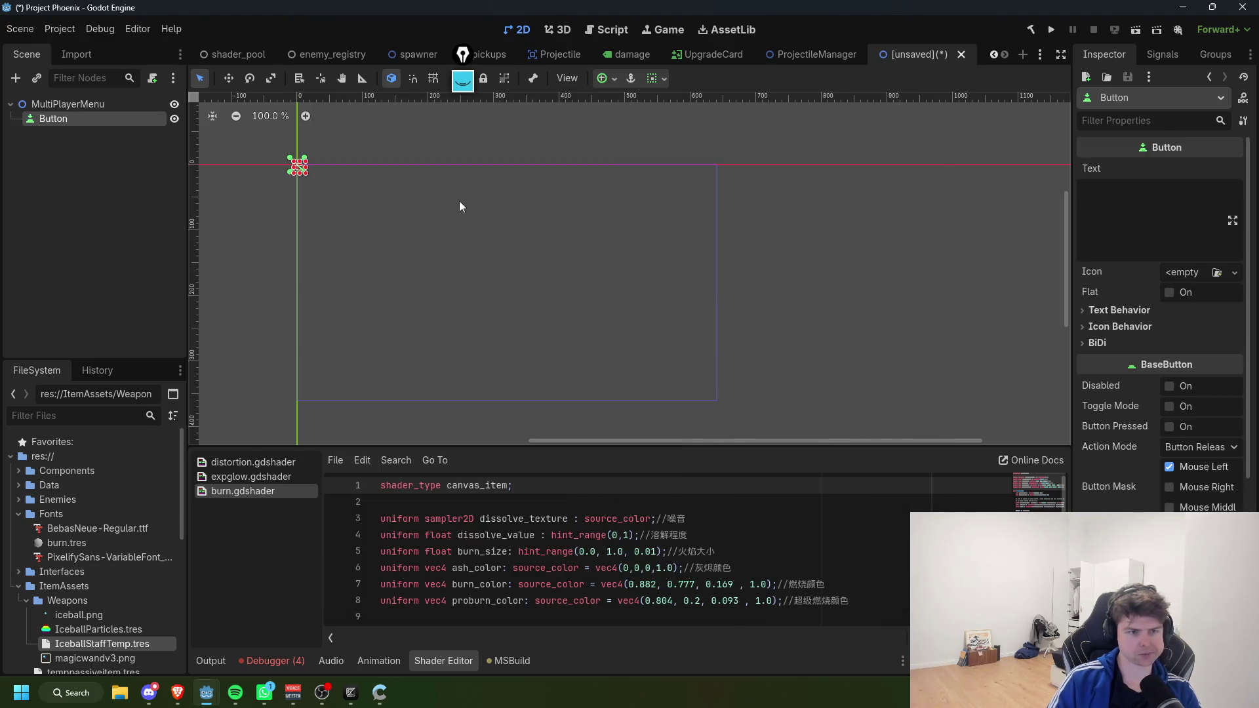
mouse_move(300, 172)
mouse_down()
mouse_move(518, 284)
mouse_move(524, 266)
mouse_up()
Step: Label the button 'local host' and nudge it slightly up into place
click(1106, 253)
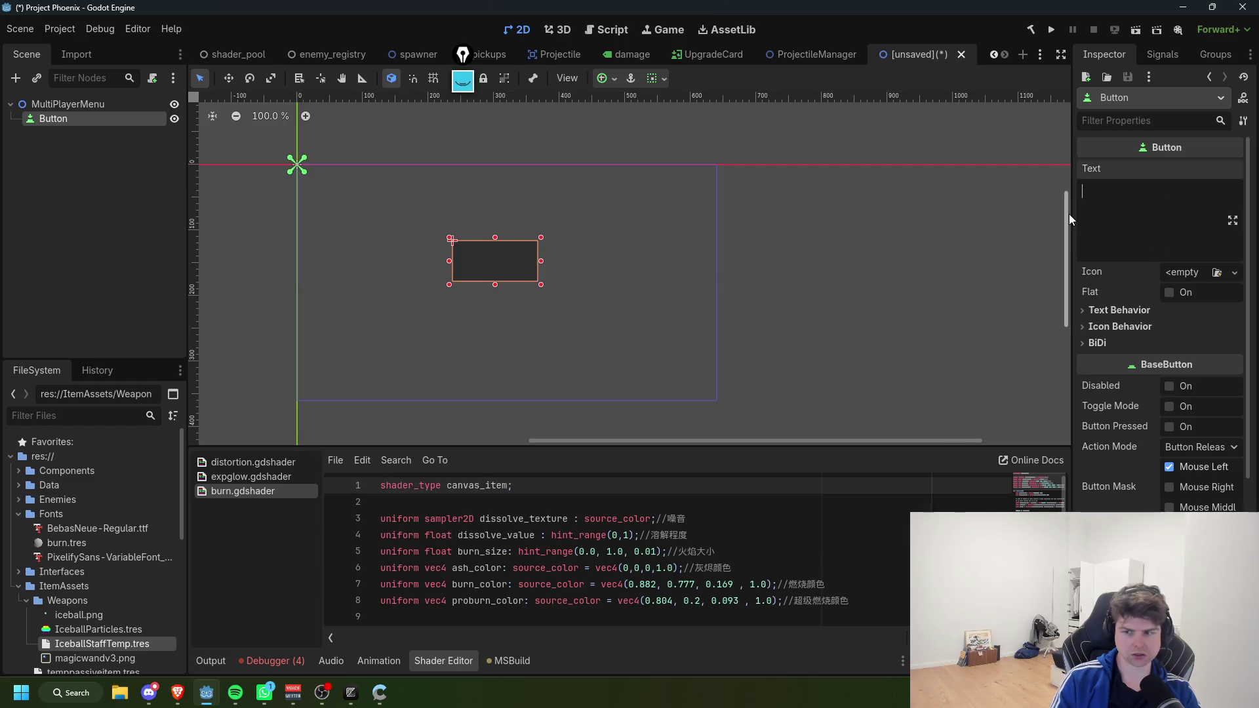
text(local host)
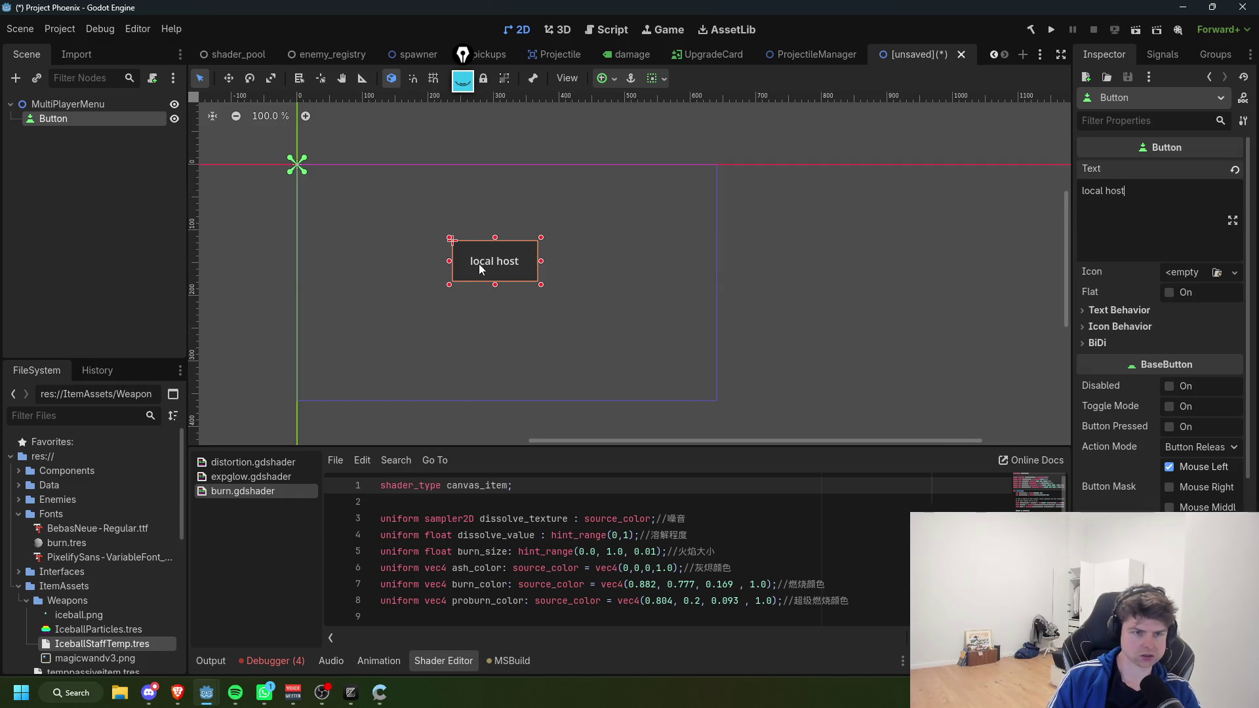
mouse_move(492, 258)
mouse_down()
mouse_move(487, 227)
mouse_move(495, 256)
mouse_up()
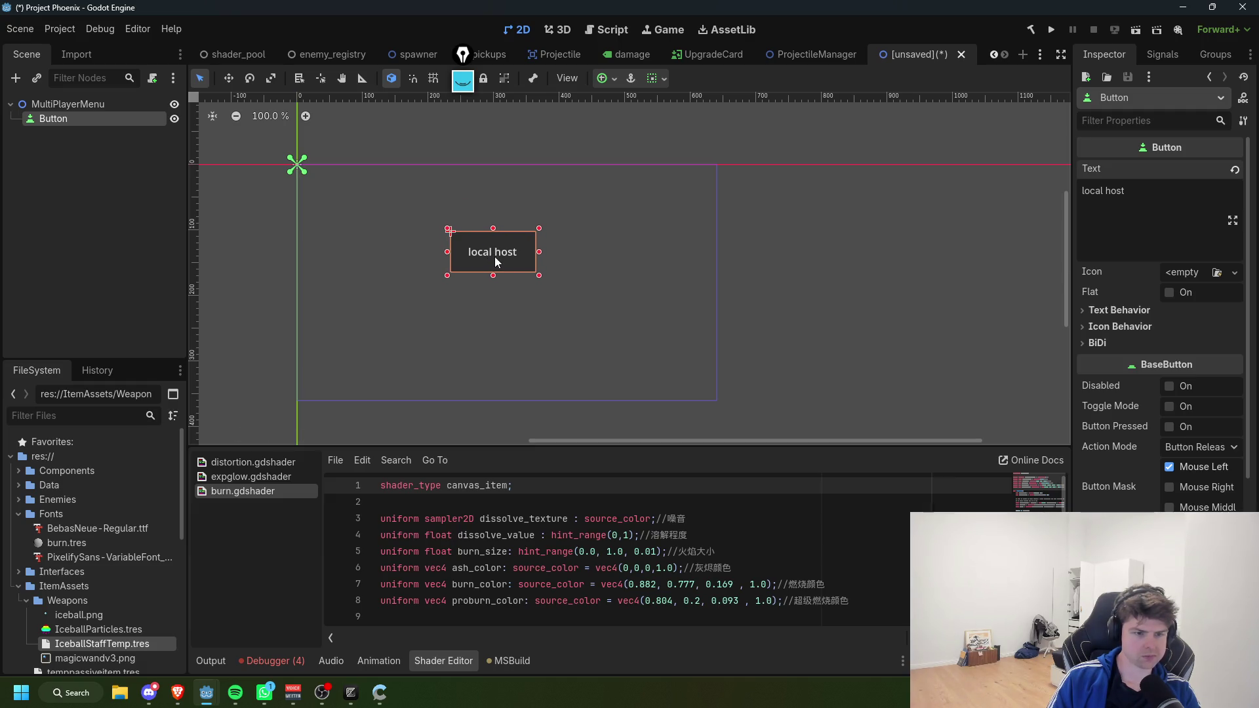
click(69, 141)
click(69, 116)
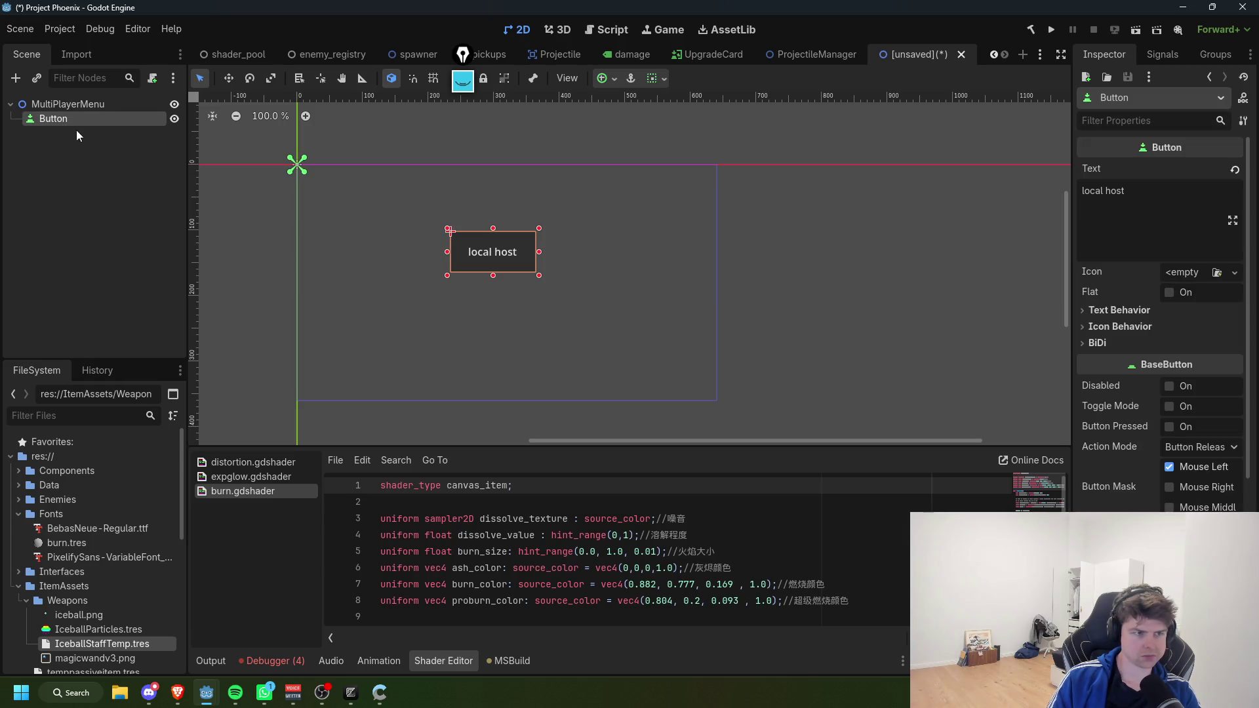
key(ctrl+a)
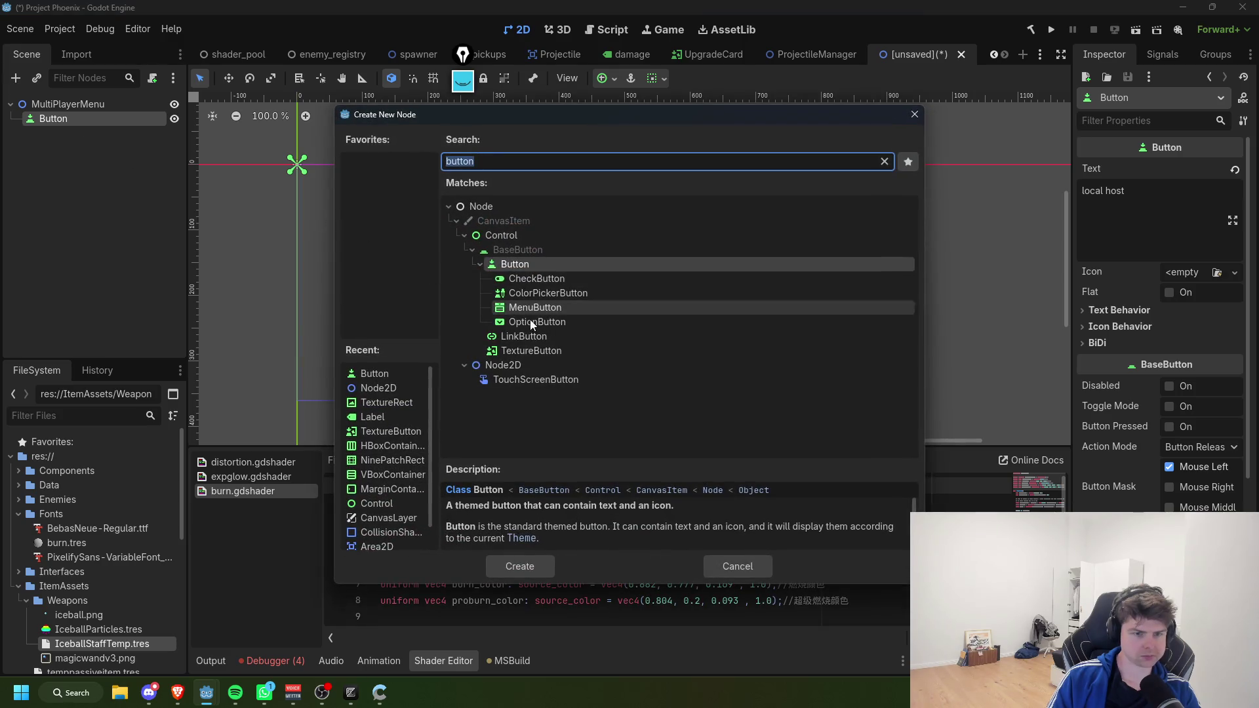
Step: Add a second Button under MultiPlayerMenu above-left of local host and label it host
click(737, 565)
click(84, 105)
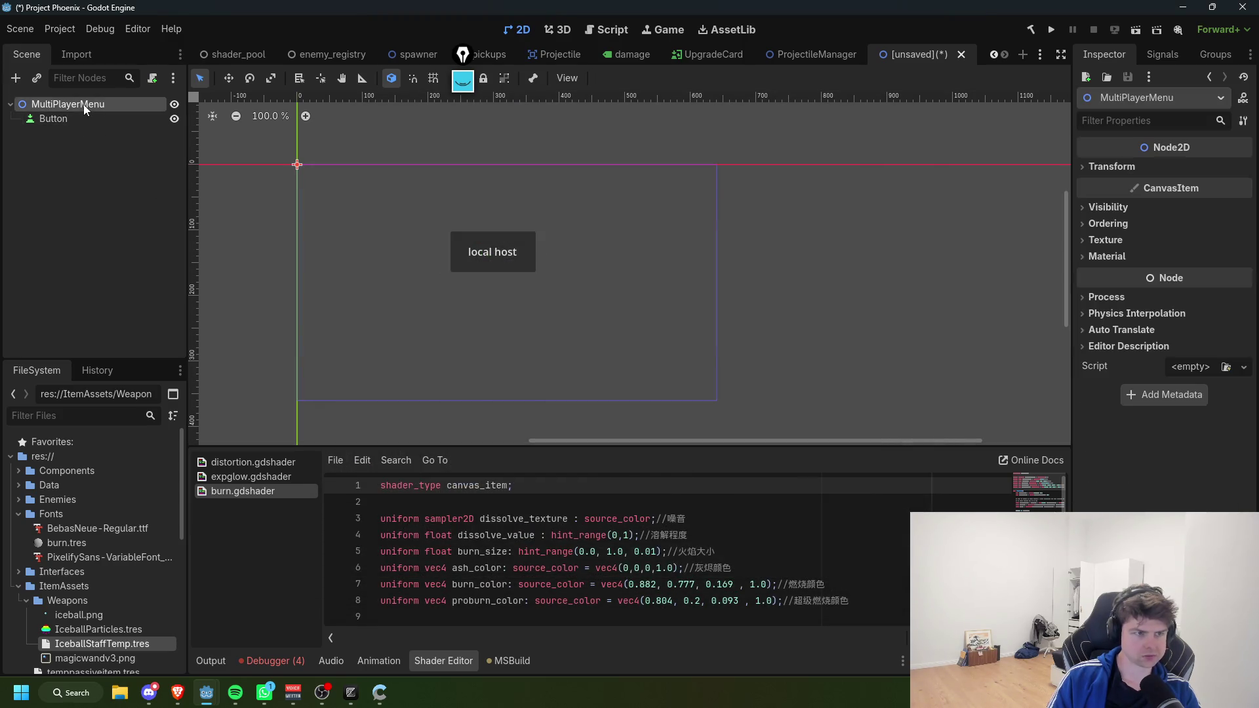
key(ctrl+a)
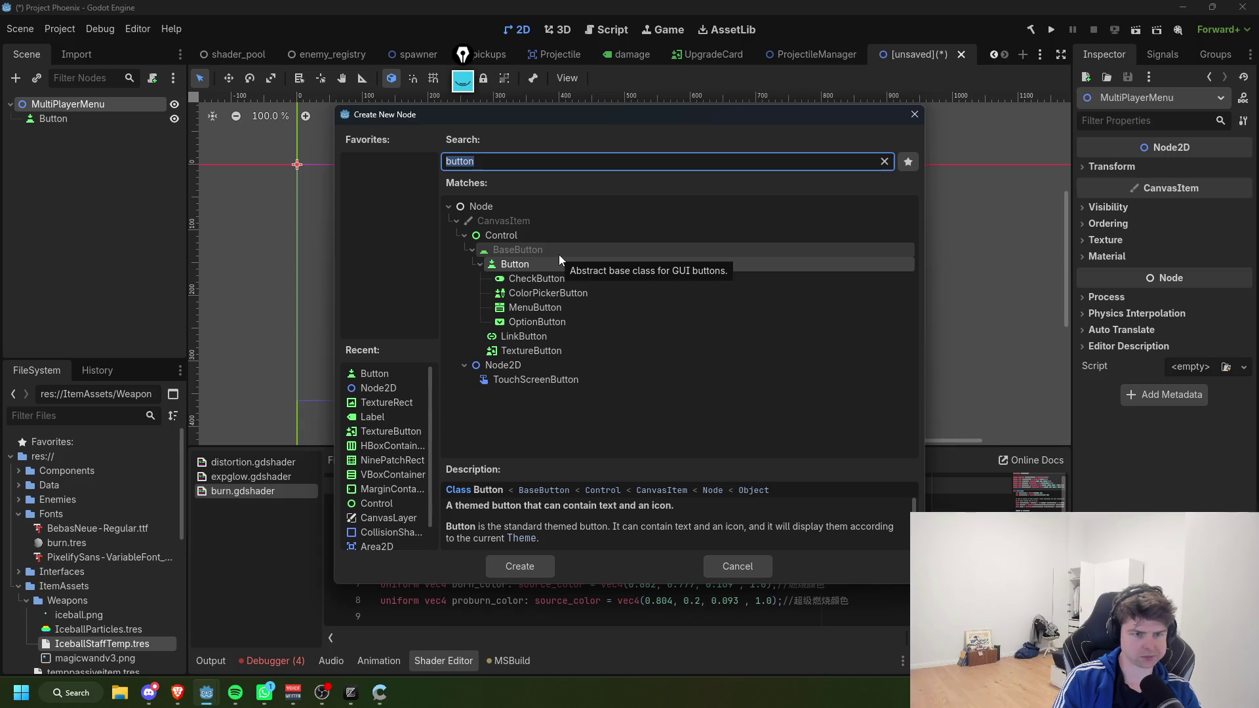
key(Return)
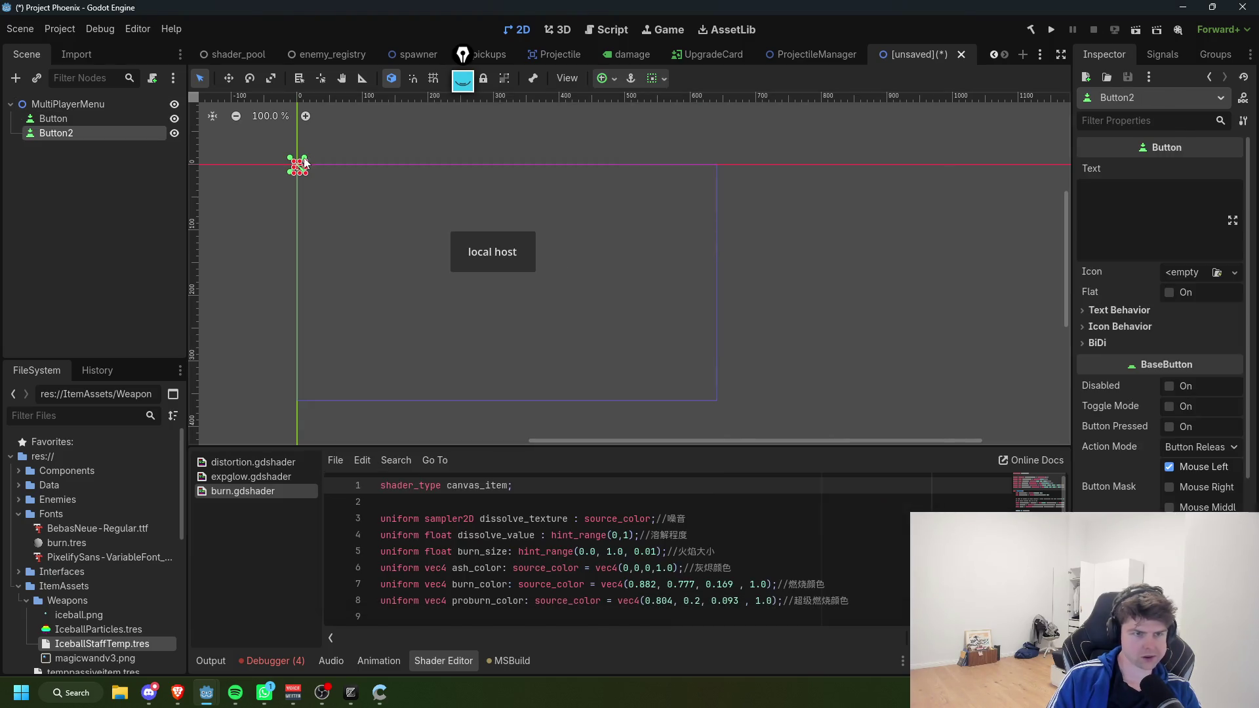
drag(340, 192, 434, 220)
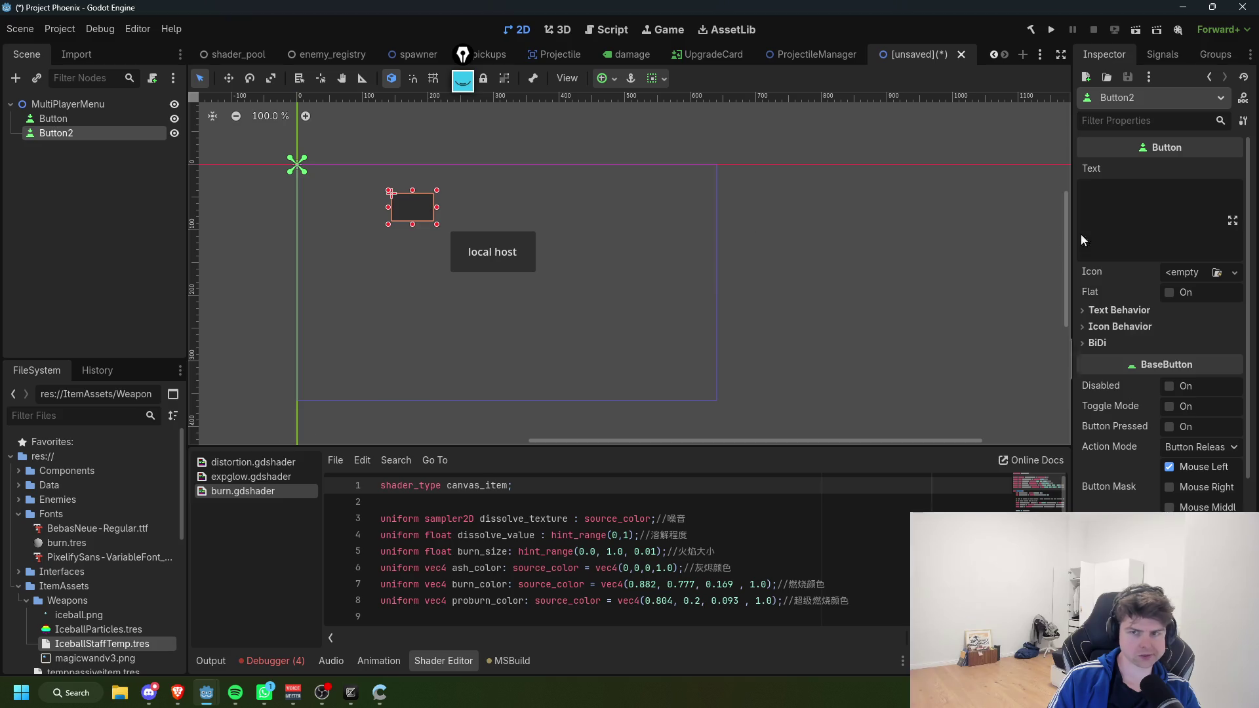
click(1137, 203)
text(host)
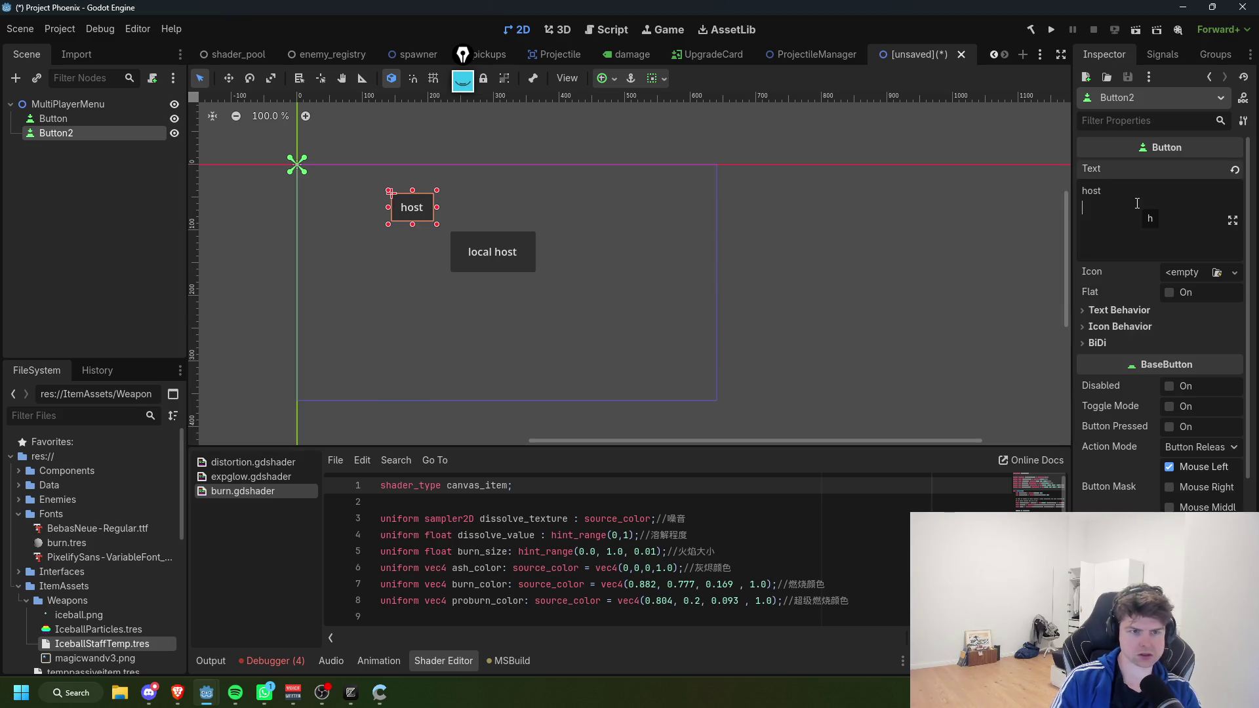
Step: Add a third Button labelled 'join' and nudge it beside the host button
click(73, 105)
key(ctrl+a)
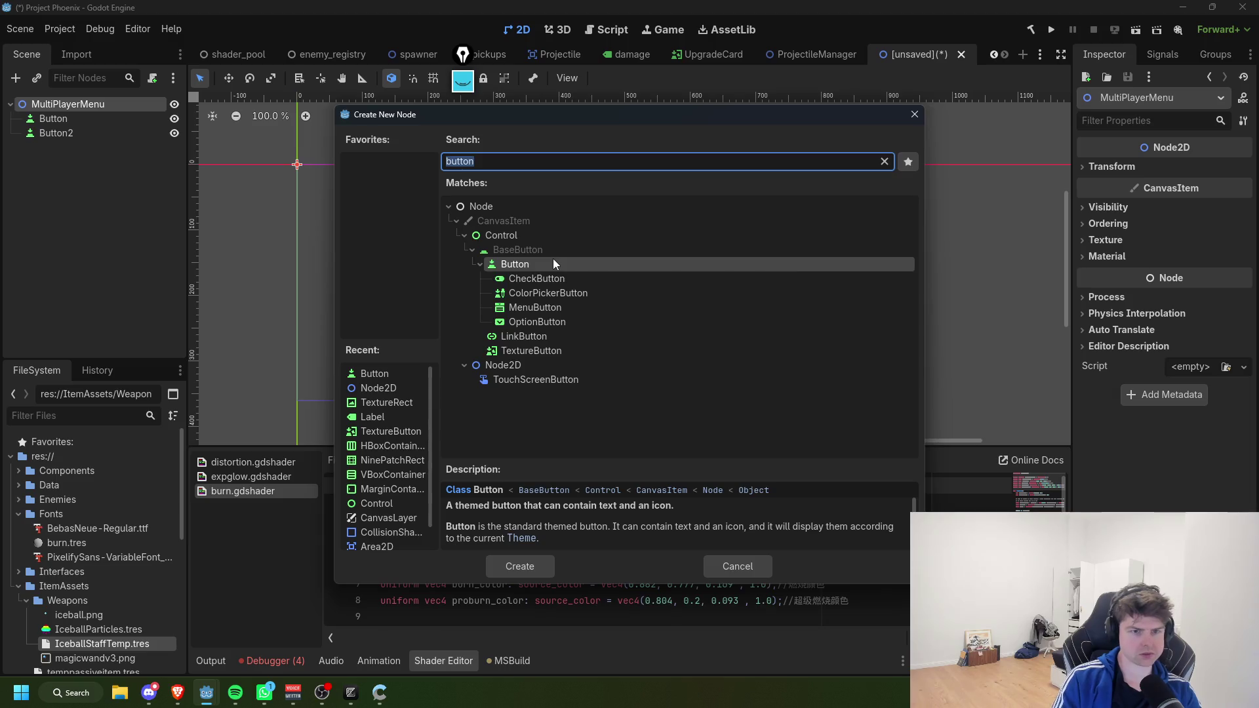
double_click(553, 258)
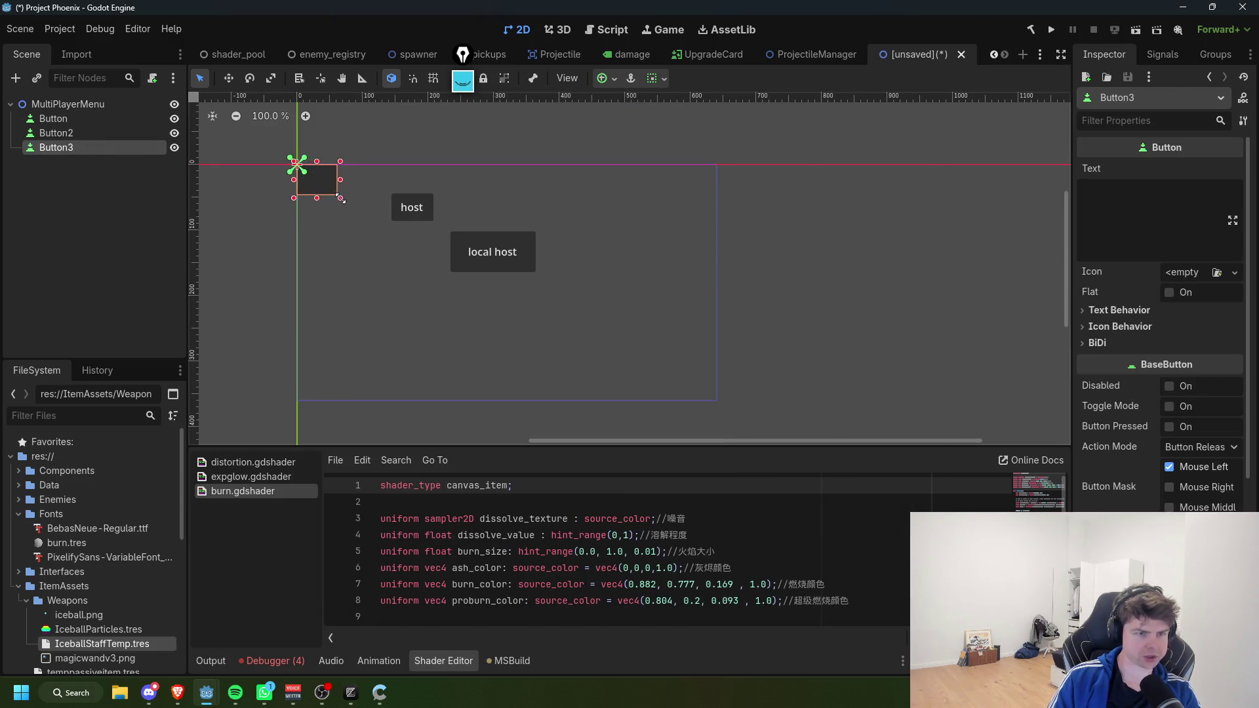
drag(331, 192, 574, 219)
click(1116, 226)
text(join)
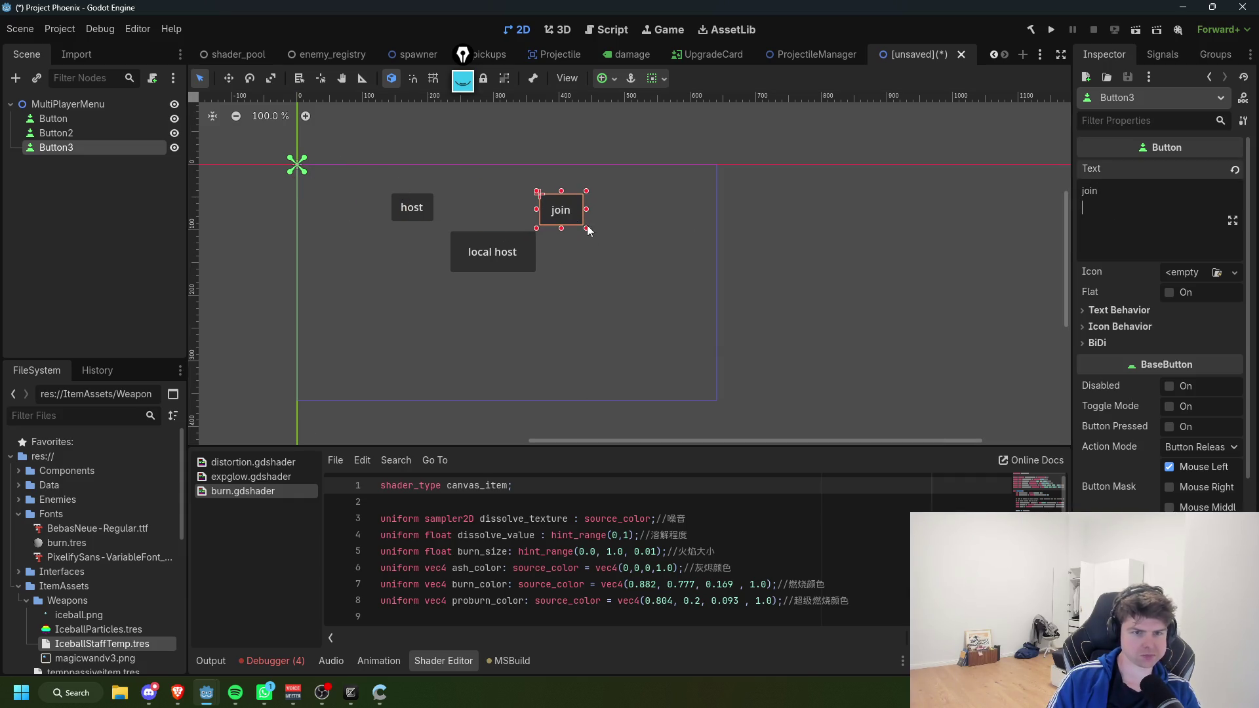
drag(575, 219, 576, 221)
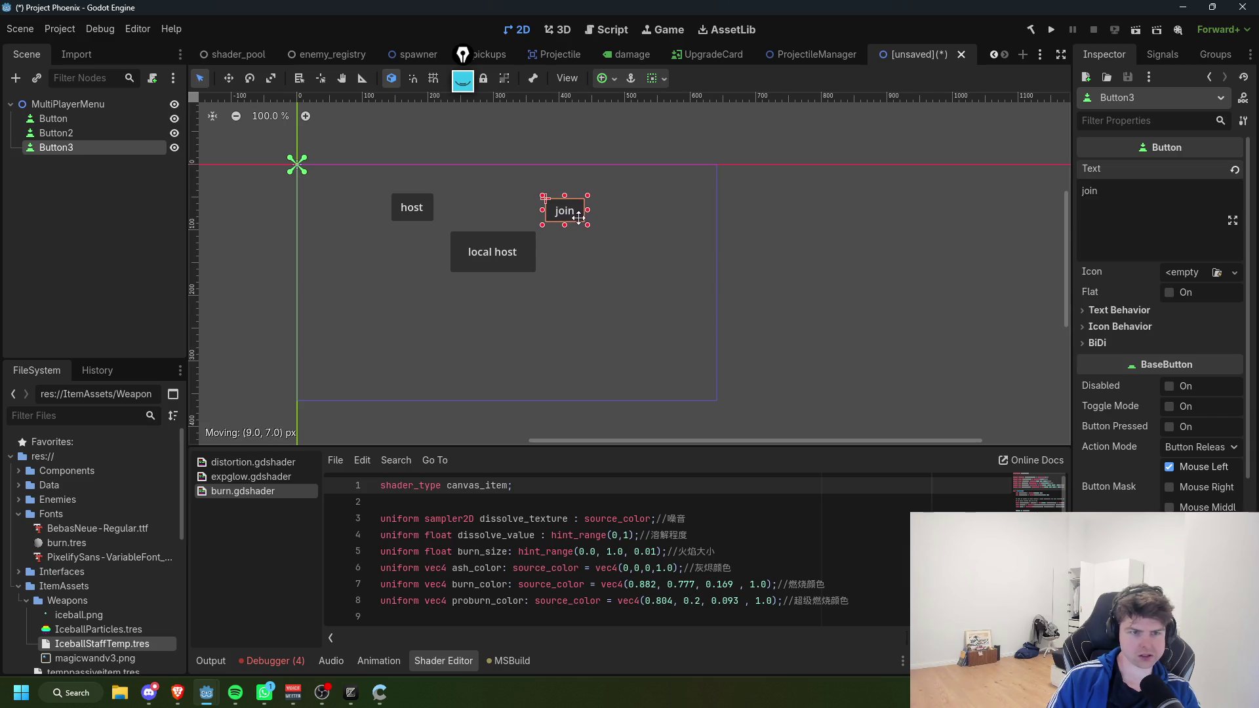
click(79, 132)
click(77, 120)
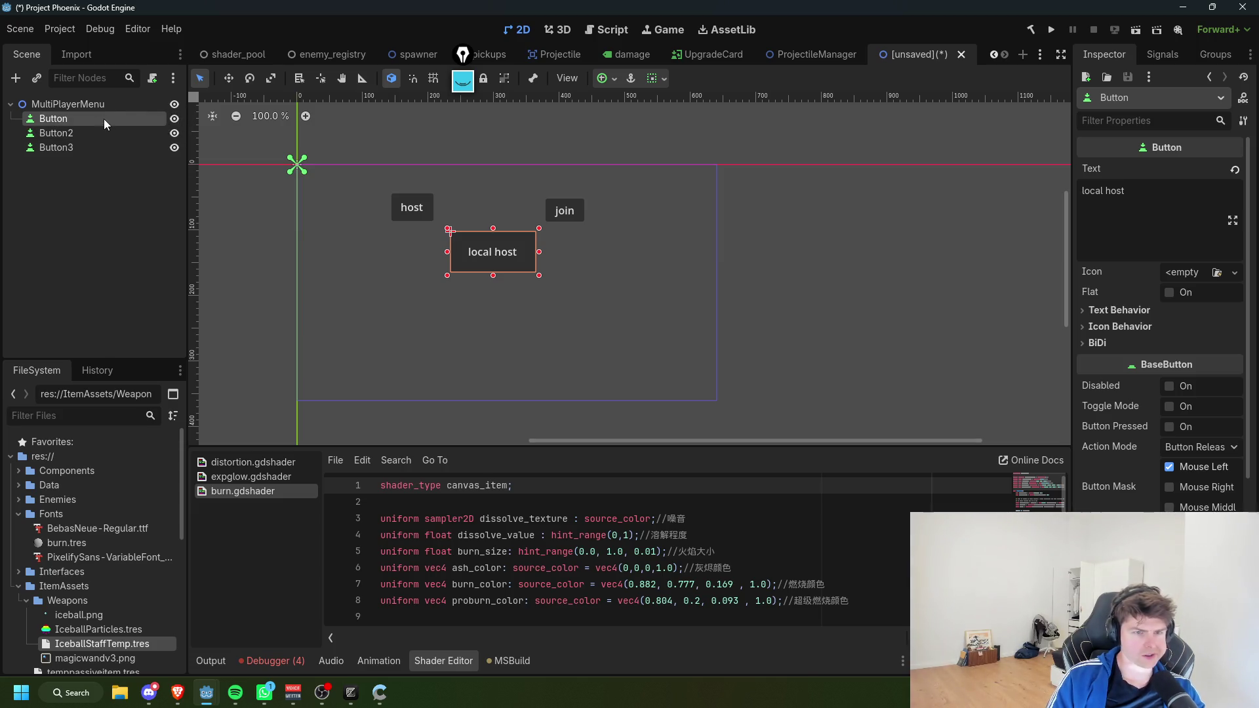
Step: Rename the host button node LOCALHOST_HOST and the local host node LocalHost
click(79, 134)
click(78, 135)
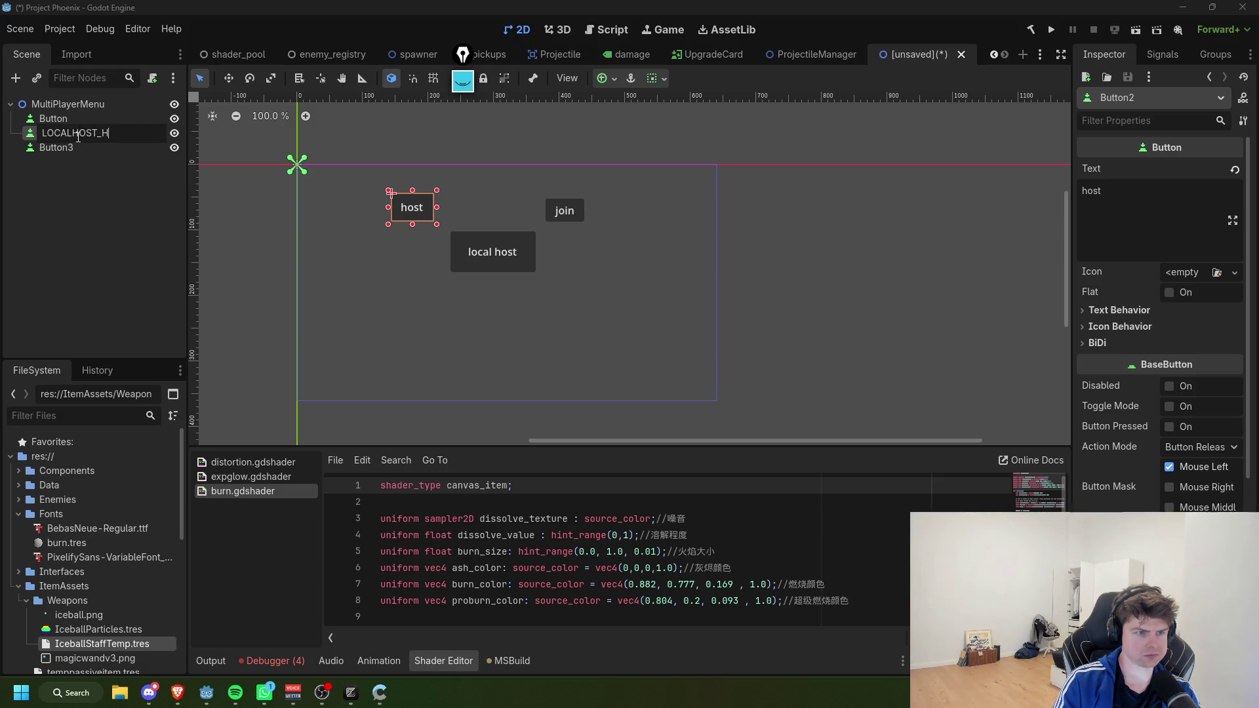
text(OST)
key(Return)
click(77, 120)
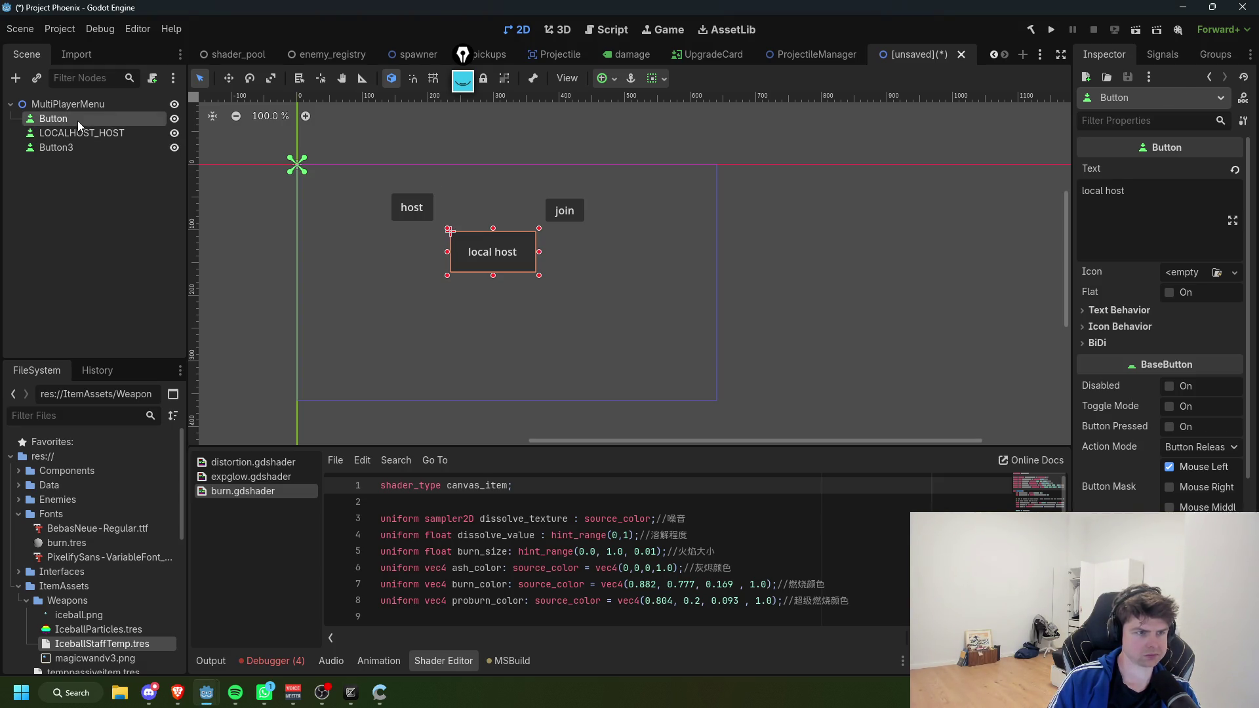
click(77, 120)
text(LocalHo)
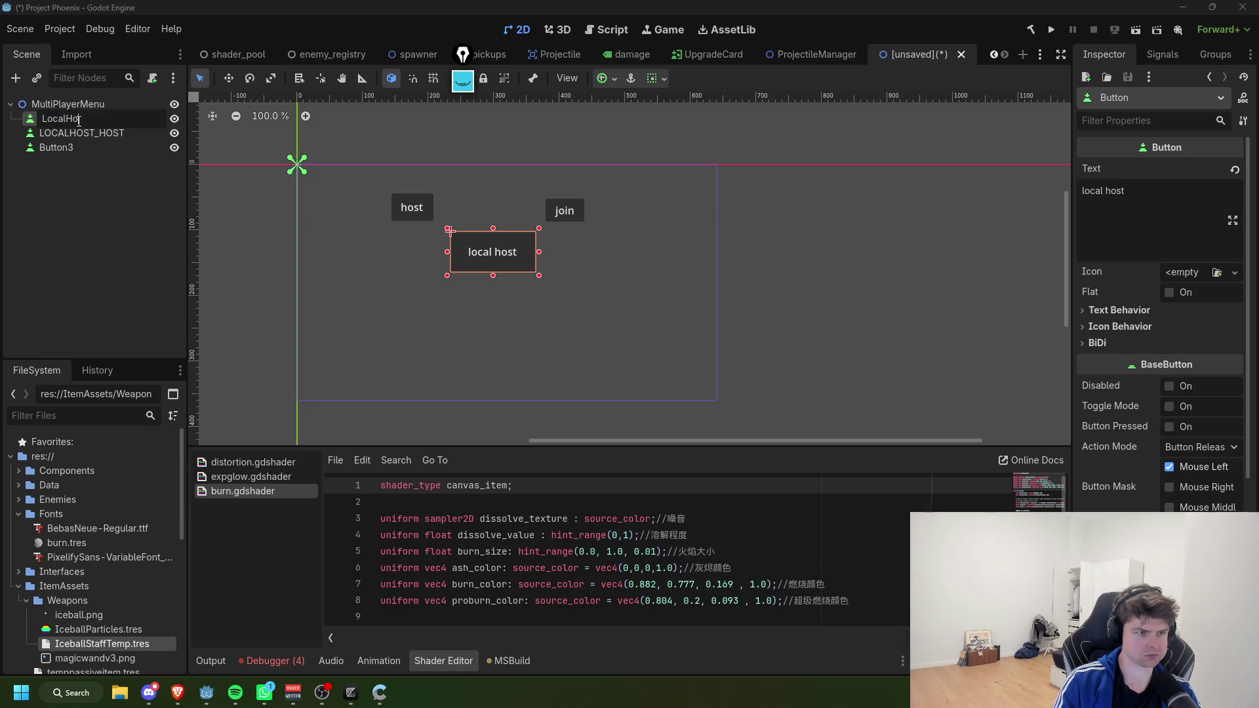
text(st)
key(Return)
Step: Rename the join button node LOCALHOST_JOIN and hide the host and join buttons
double_click(108, 148)
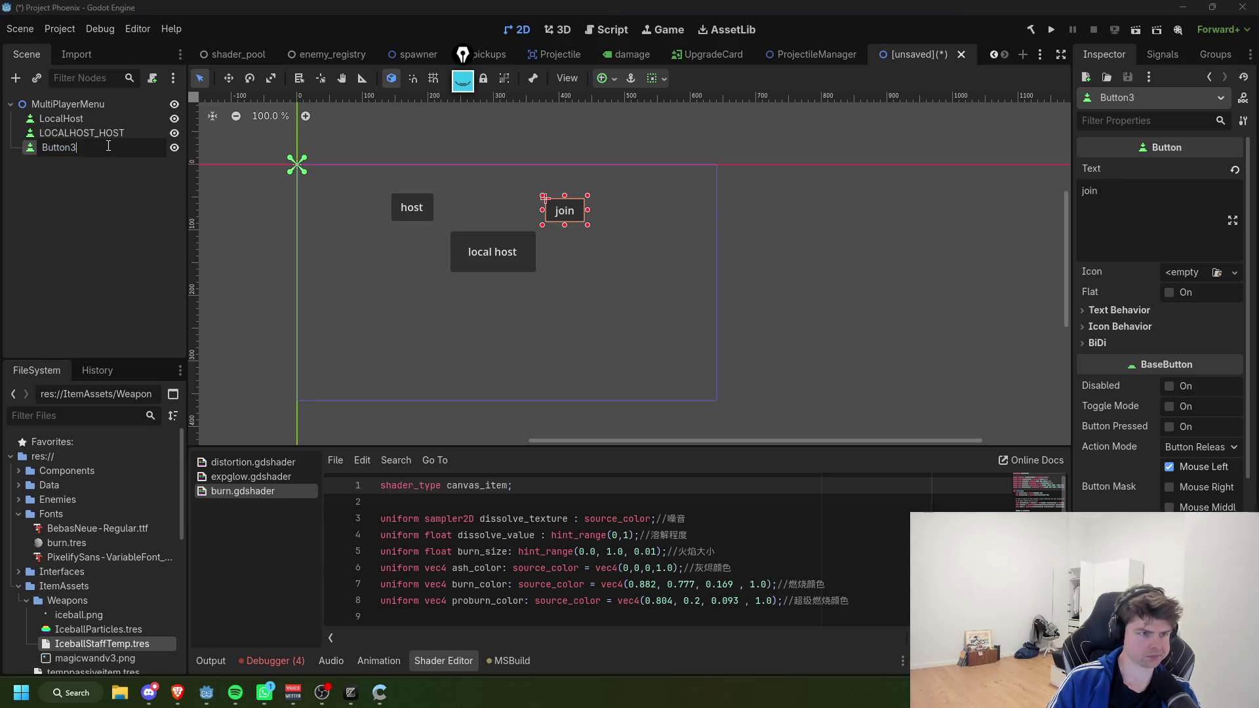
text(LOCALHOST_JO)
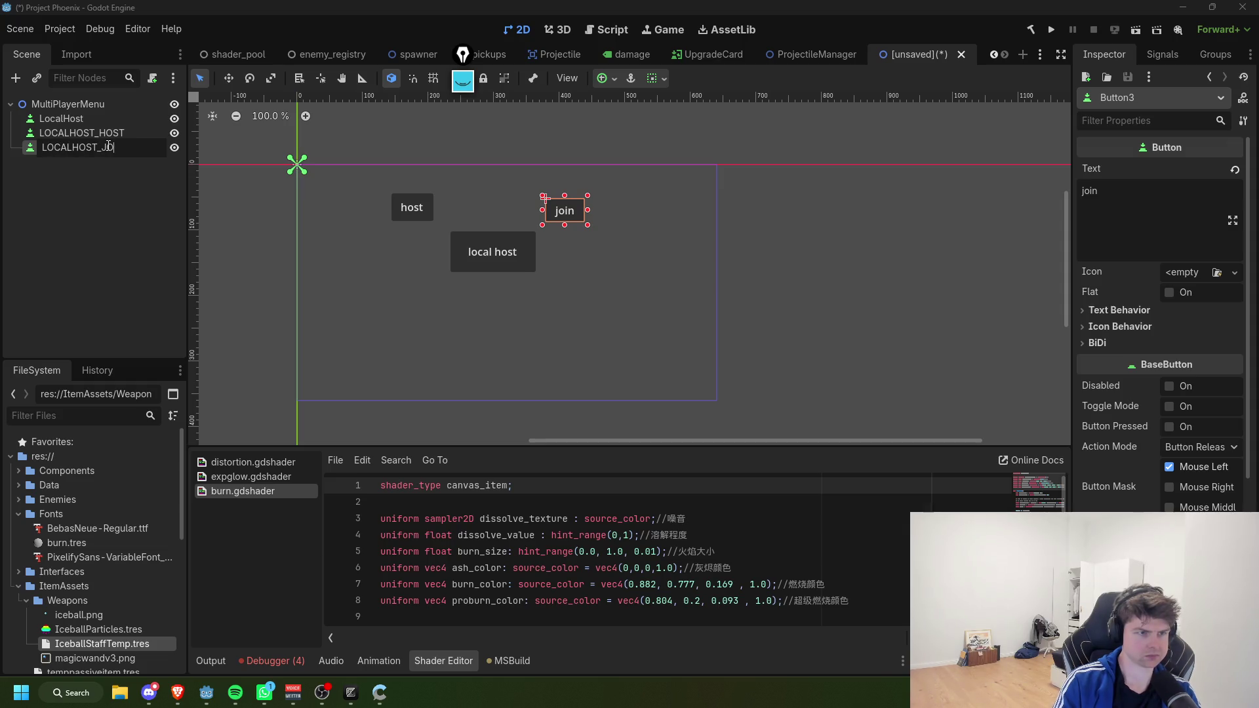
text(IN)
key(Return)
click(174, 133)
click(174, 147)
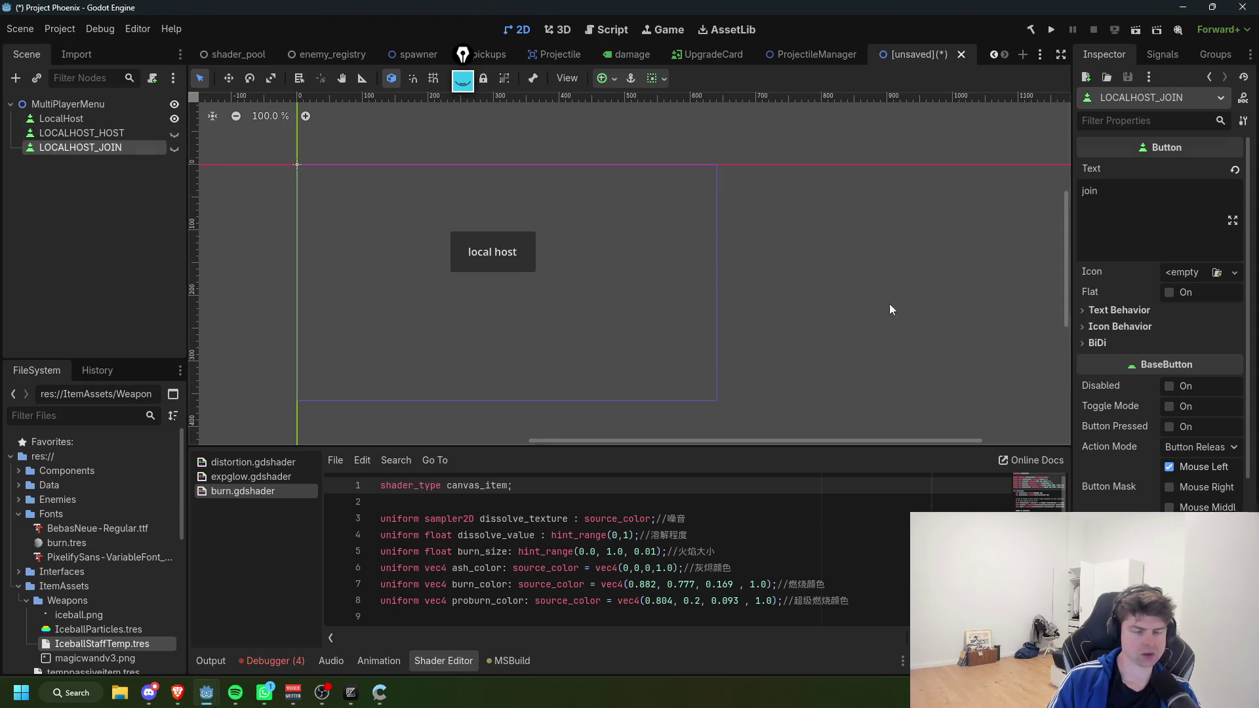
Step: Save the scene as MultiPlayerMenu.tscn inside a newly created Scenes folder
key(ctrl+s)
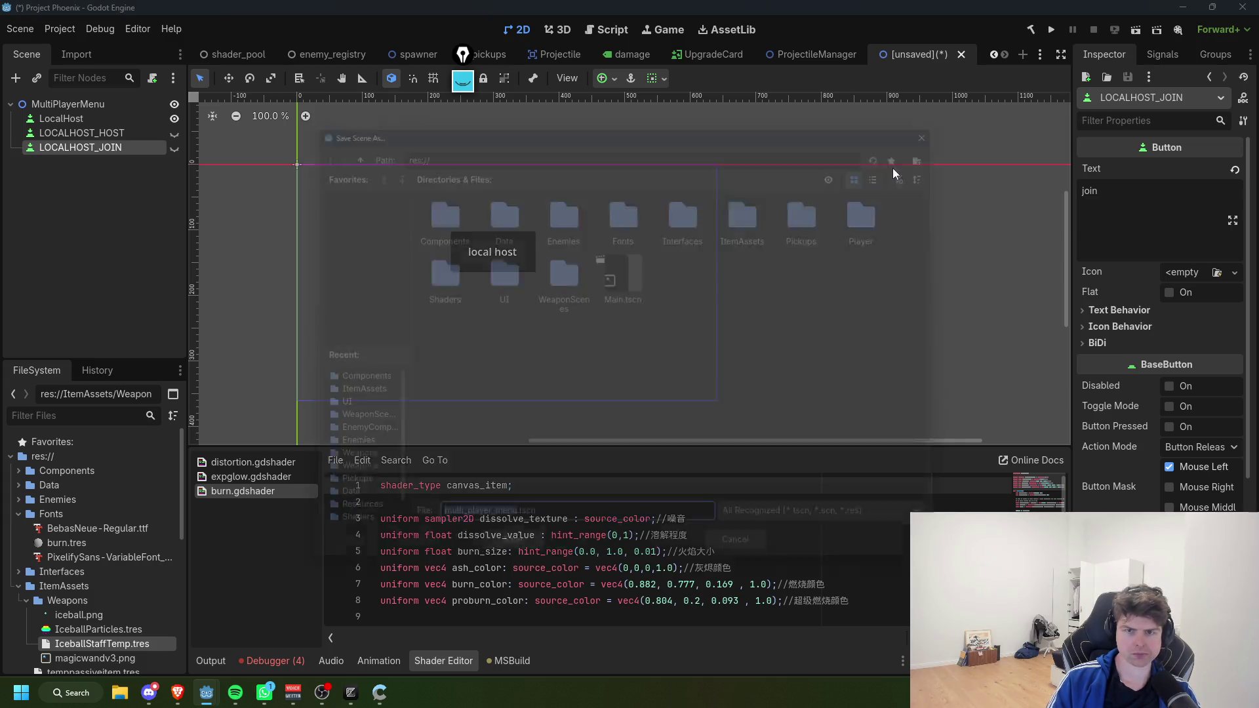
text(MultiPlayerMenu)
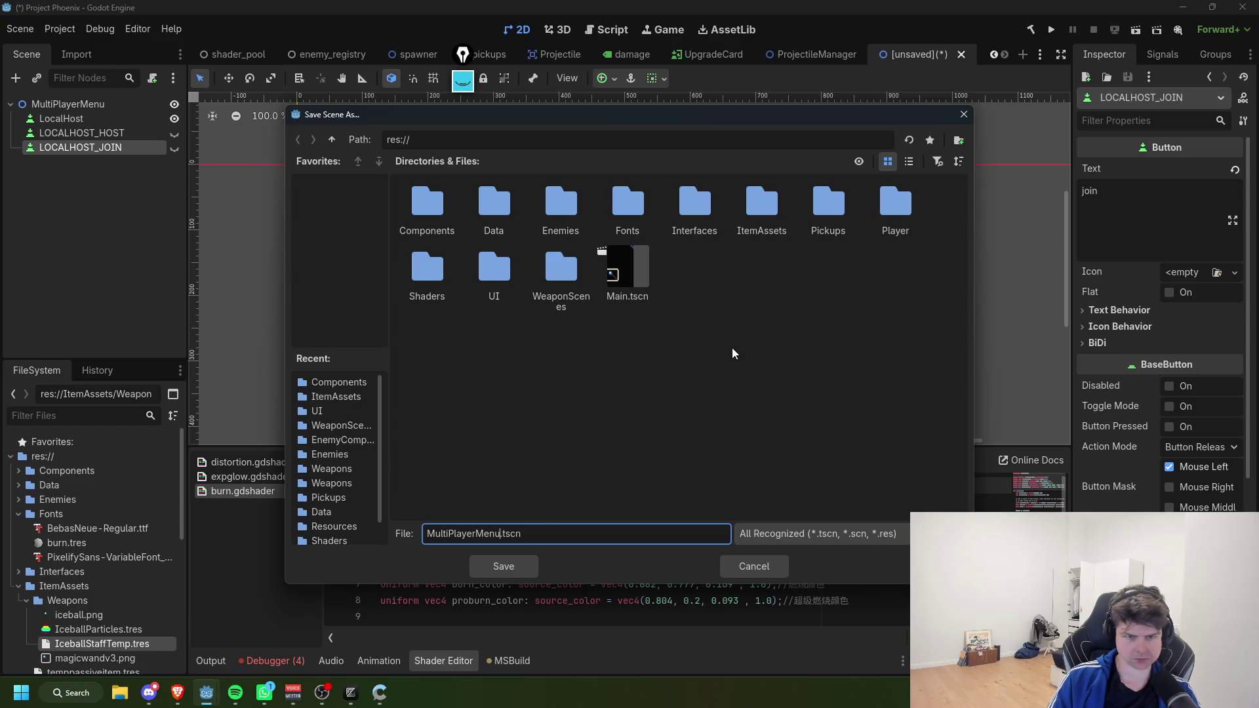
right_click(692, 307)
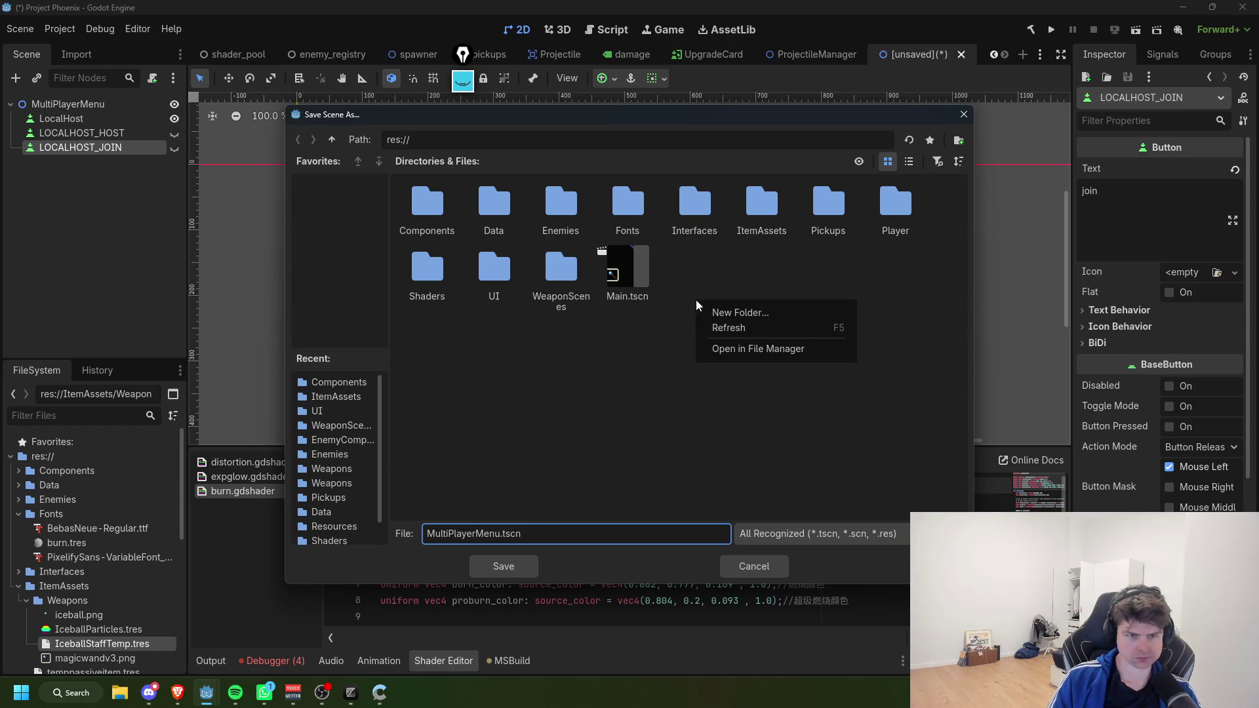
click(738, 313)
text(Scenes)
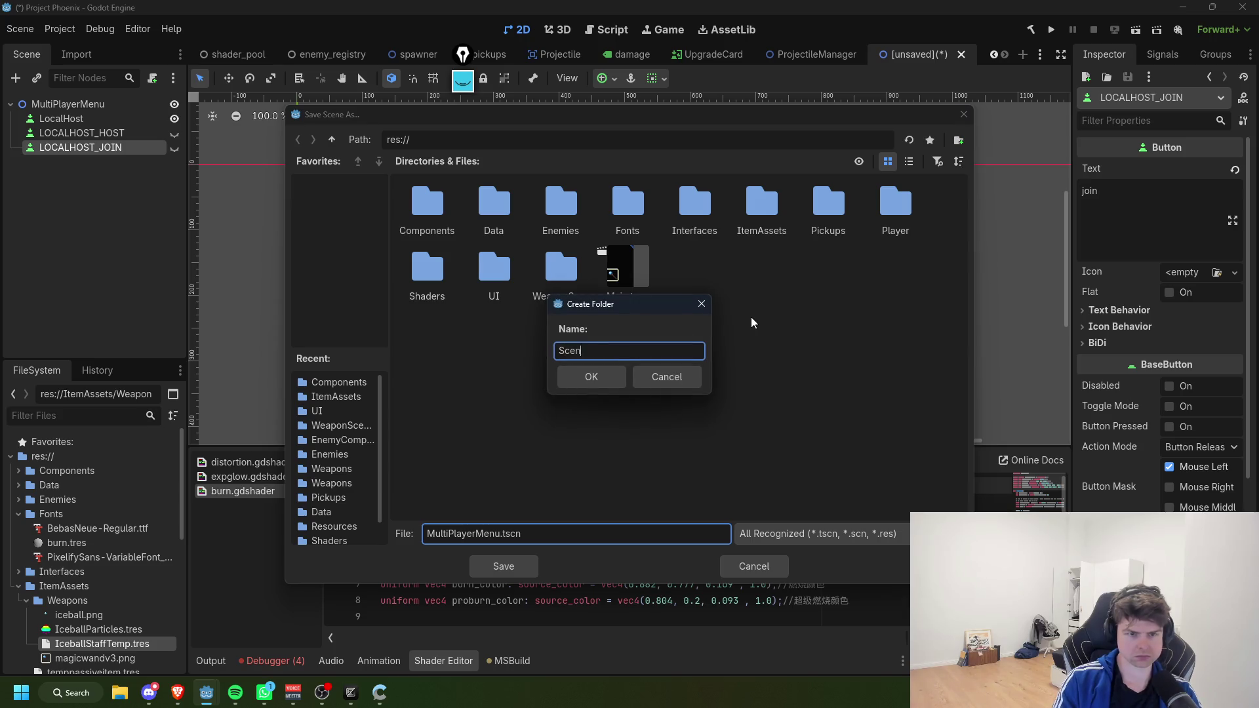
key(Return)
click(503, 566)
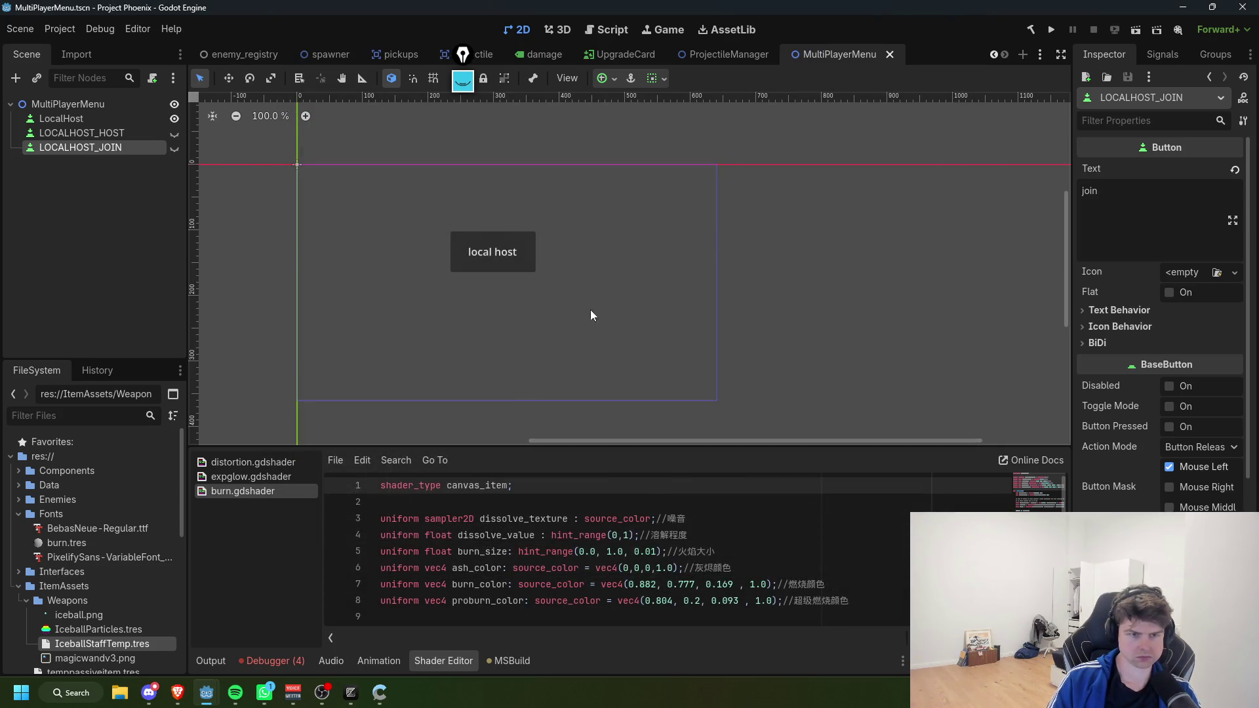
Step: Filter the project files by 'ma', clear the filter, and select the LOCALHOST_HOST node
click(82, 411)
text(ma)
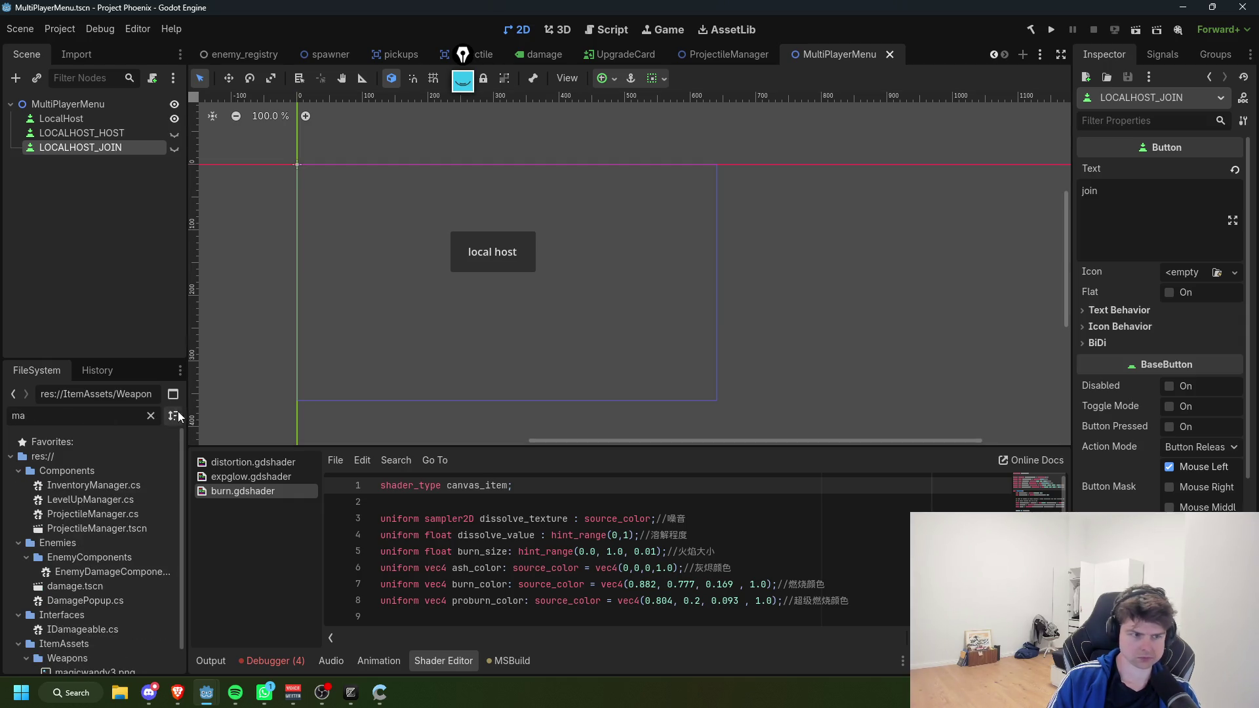
click(150, 416)
click(81, 132)
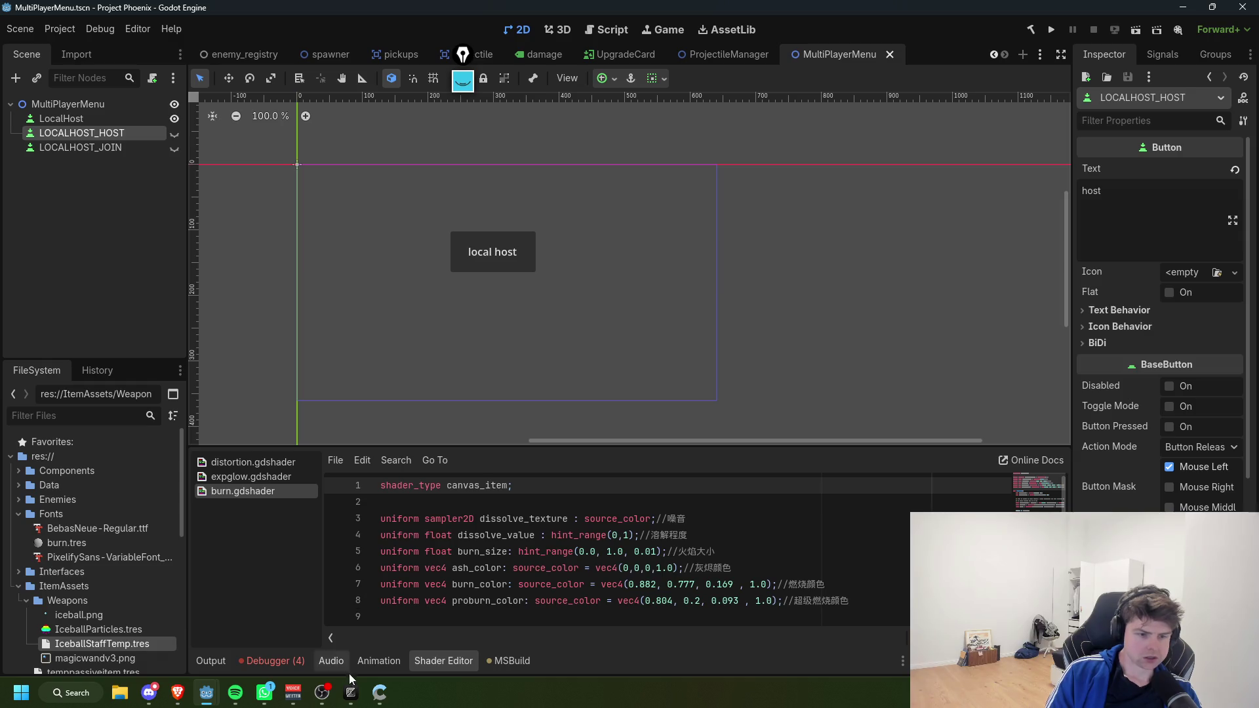
mouse_move(351, 685)
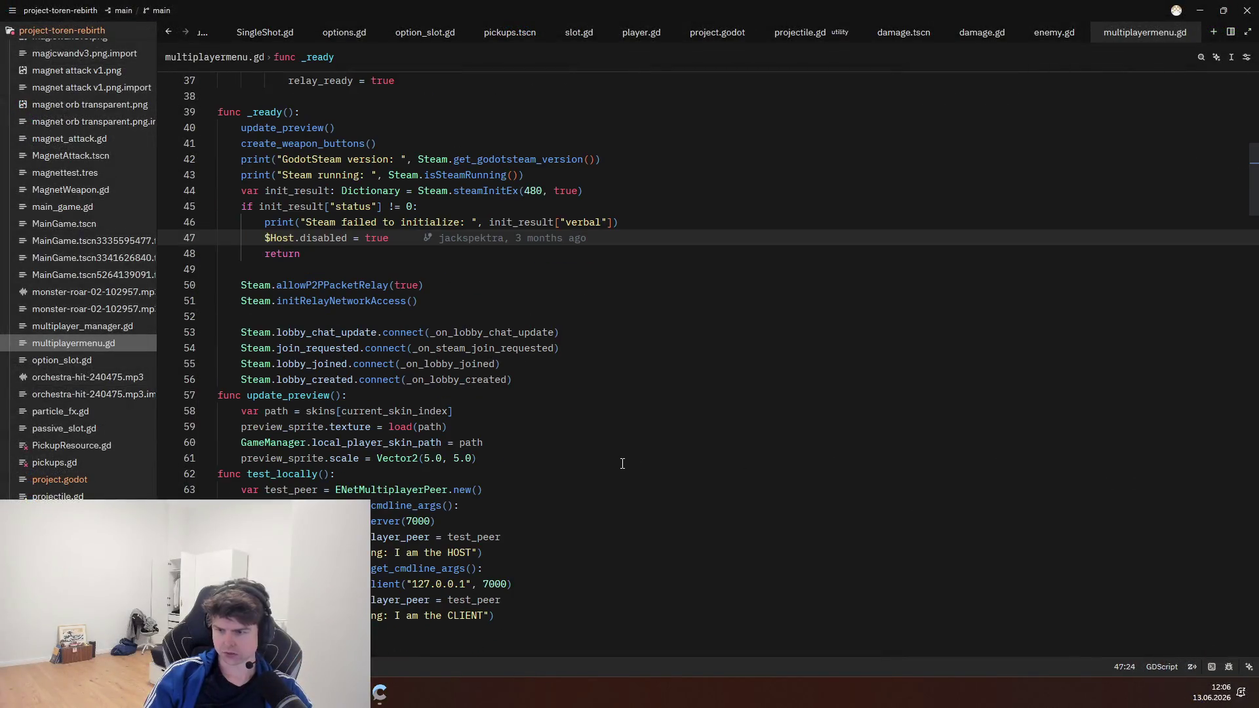
Step: Scroll through multiplayermenu.gd to read the _ready and test_locally functions
scroll(622, 463, up, 5)
drag(572, 614, 207, 347)
click(501, 530)
scroll(502, 530, up, 7)
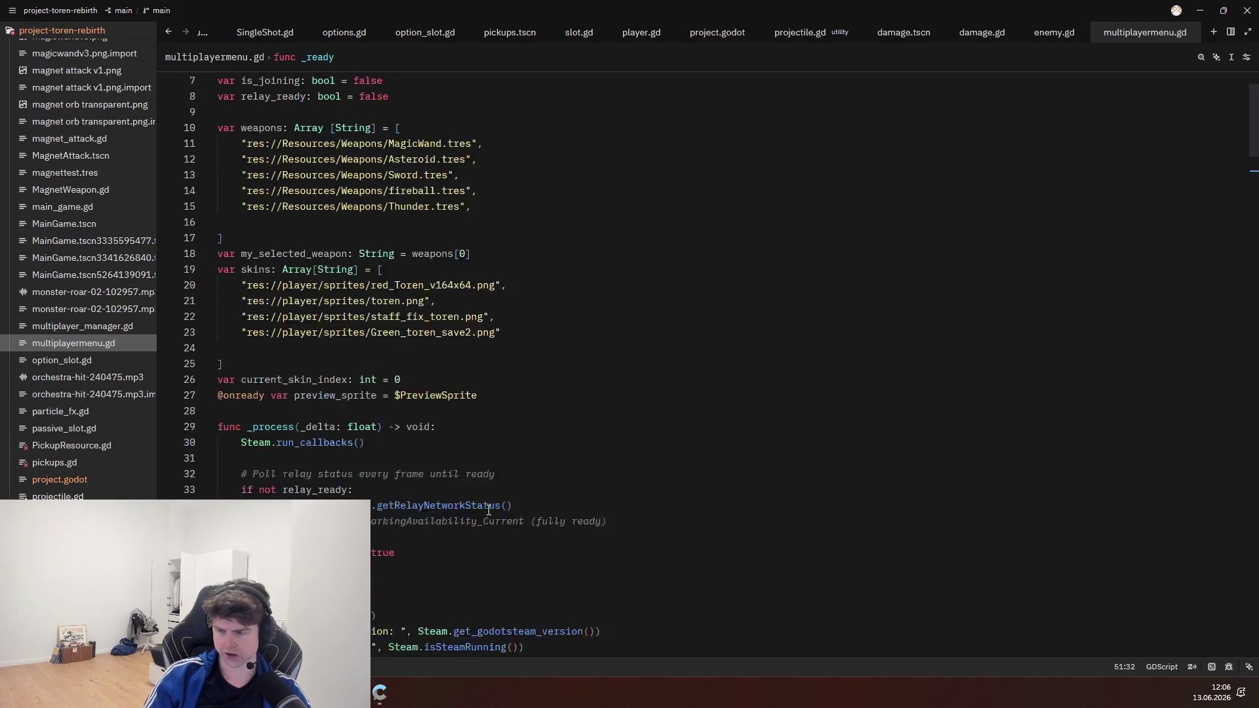
scroll(423, 467, down, 5)
scroll(423, 466, down, 7)
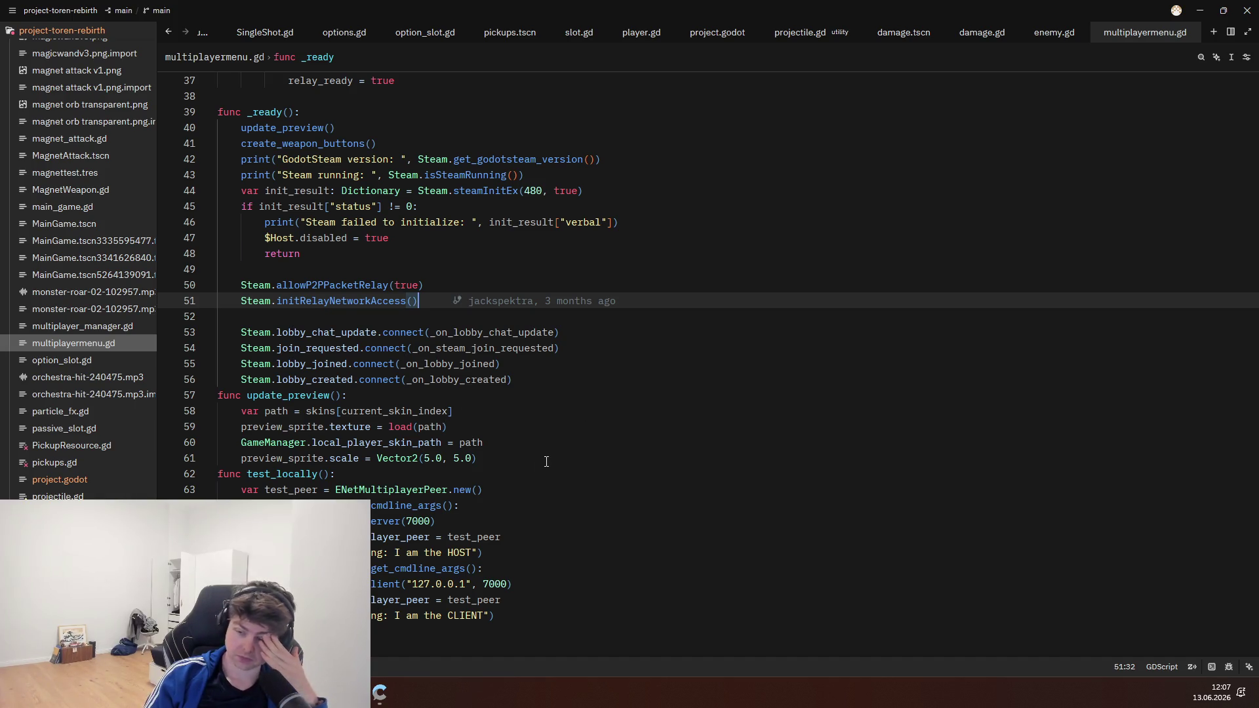
scroll(543, 460, down, 2)
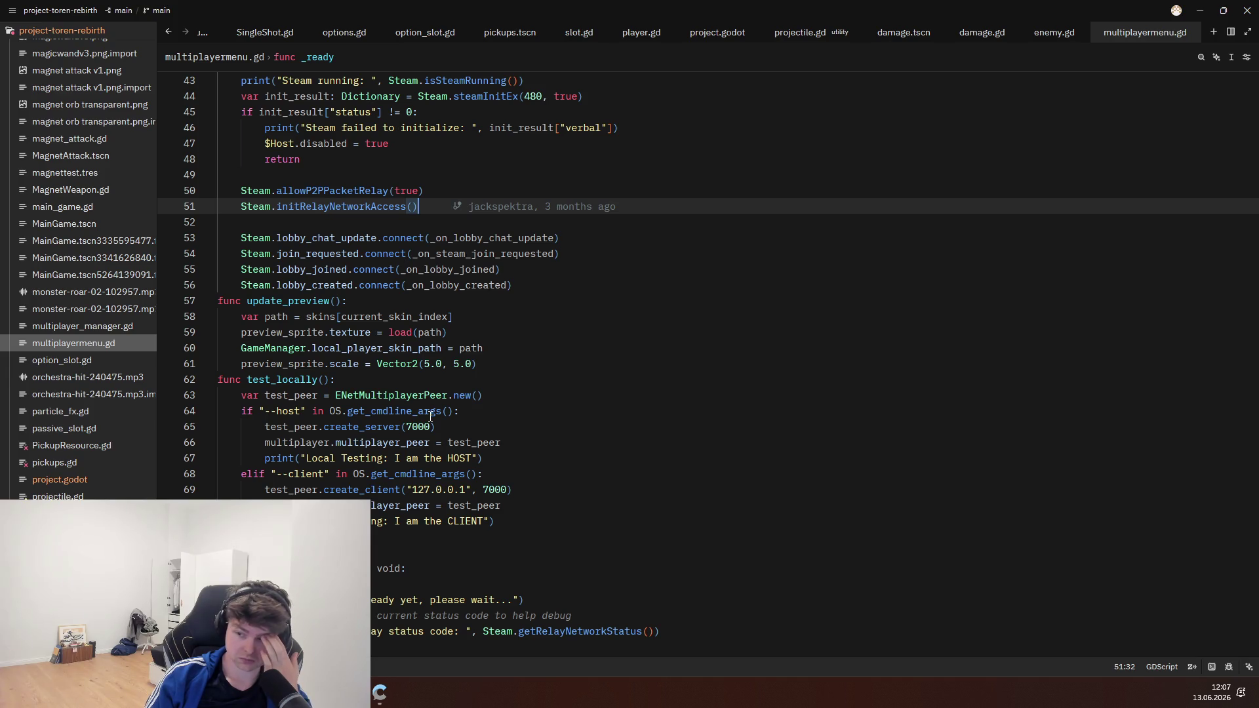
scroll(430, 416, down, 5)
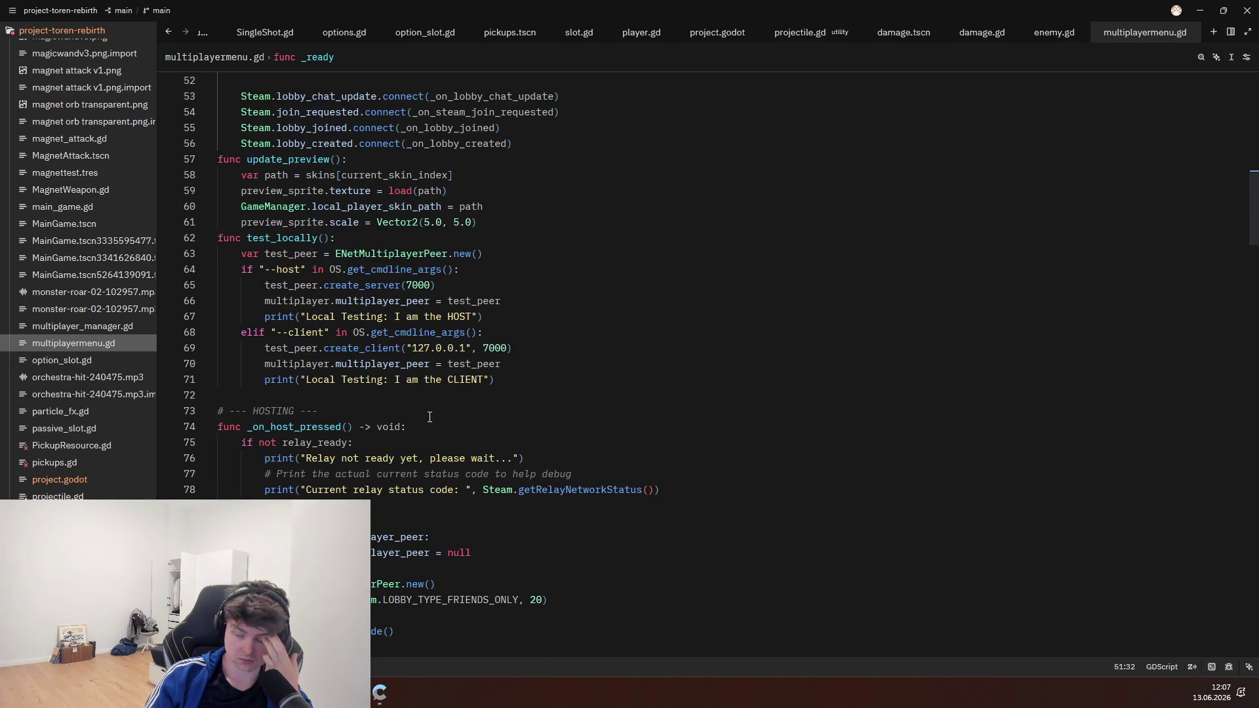
scroll(511, 495, up, 1)
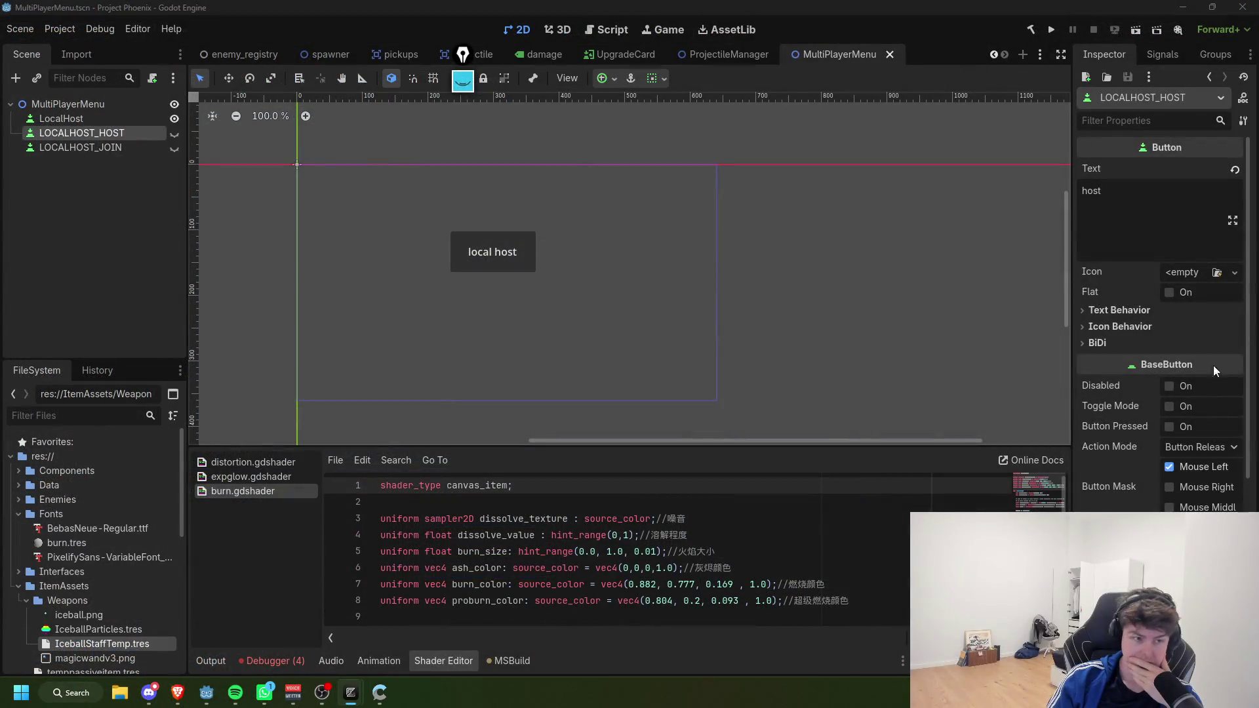
Step: Attach a new C# script MultiPlayerMenu.cs, stored in res://Data, to the MultiPlayerMenu root node
click(90, 104)
click(152, 78)
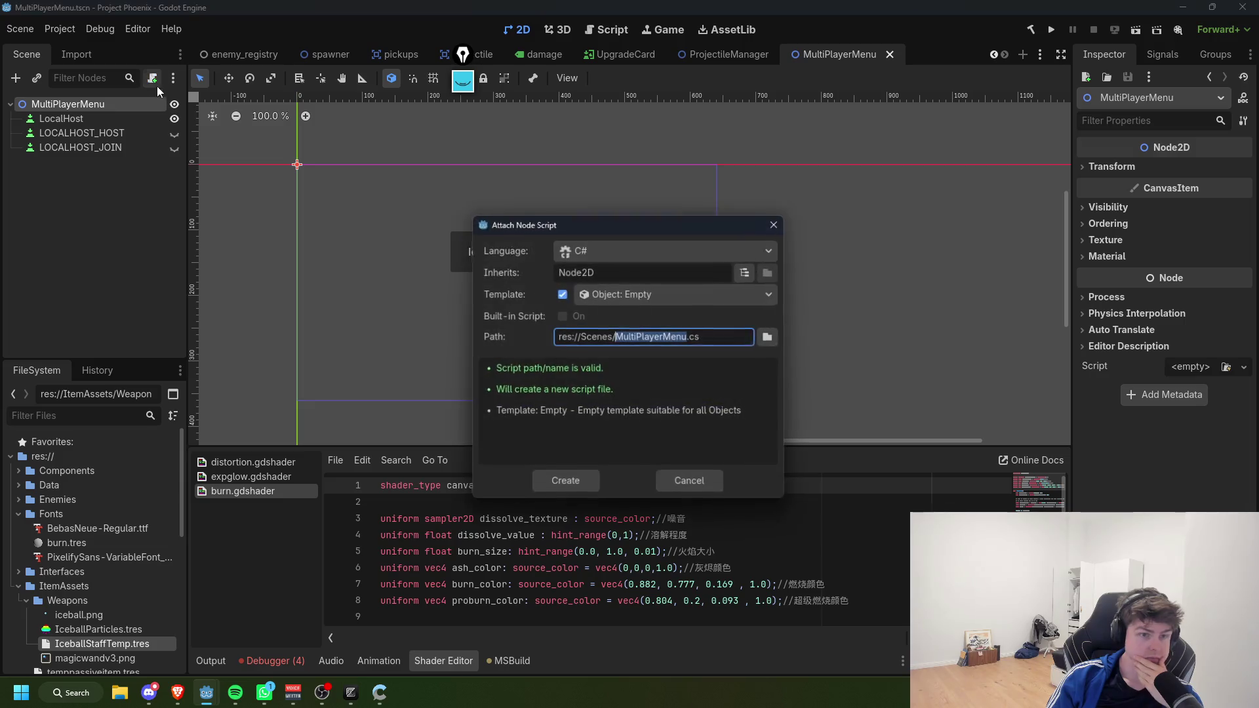
click(771, 337)
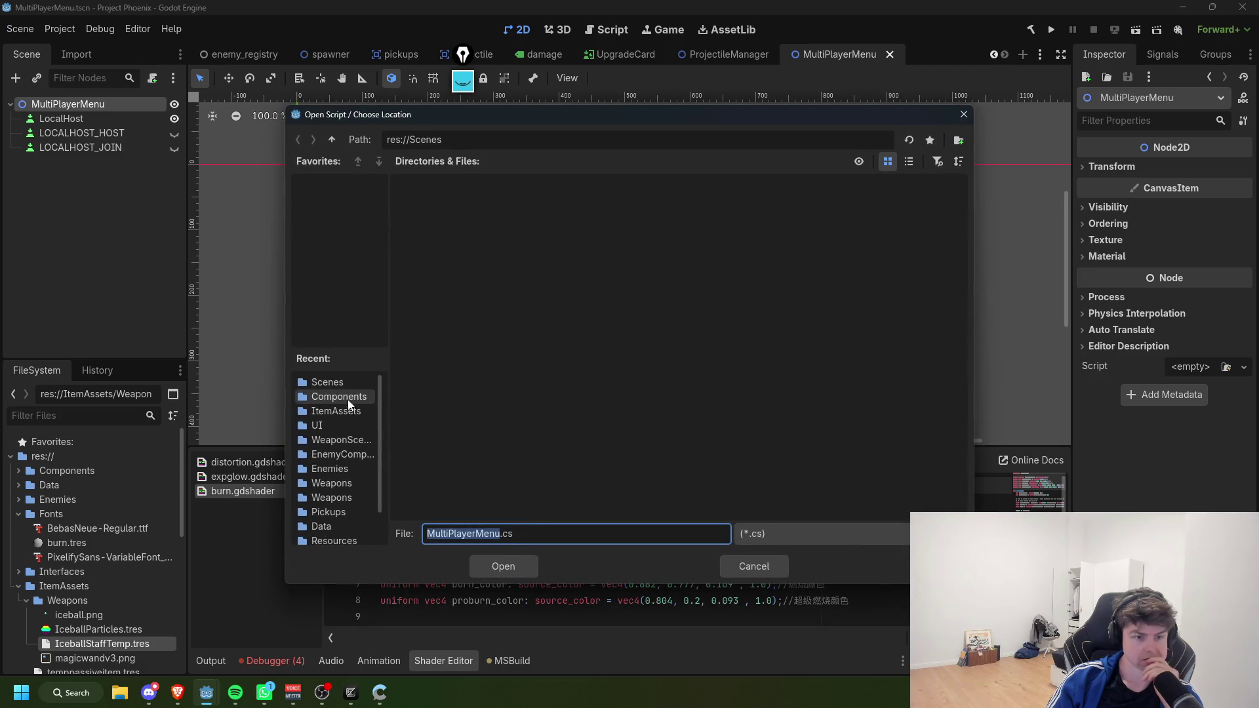
click(336, 384)
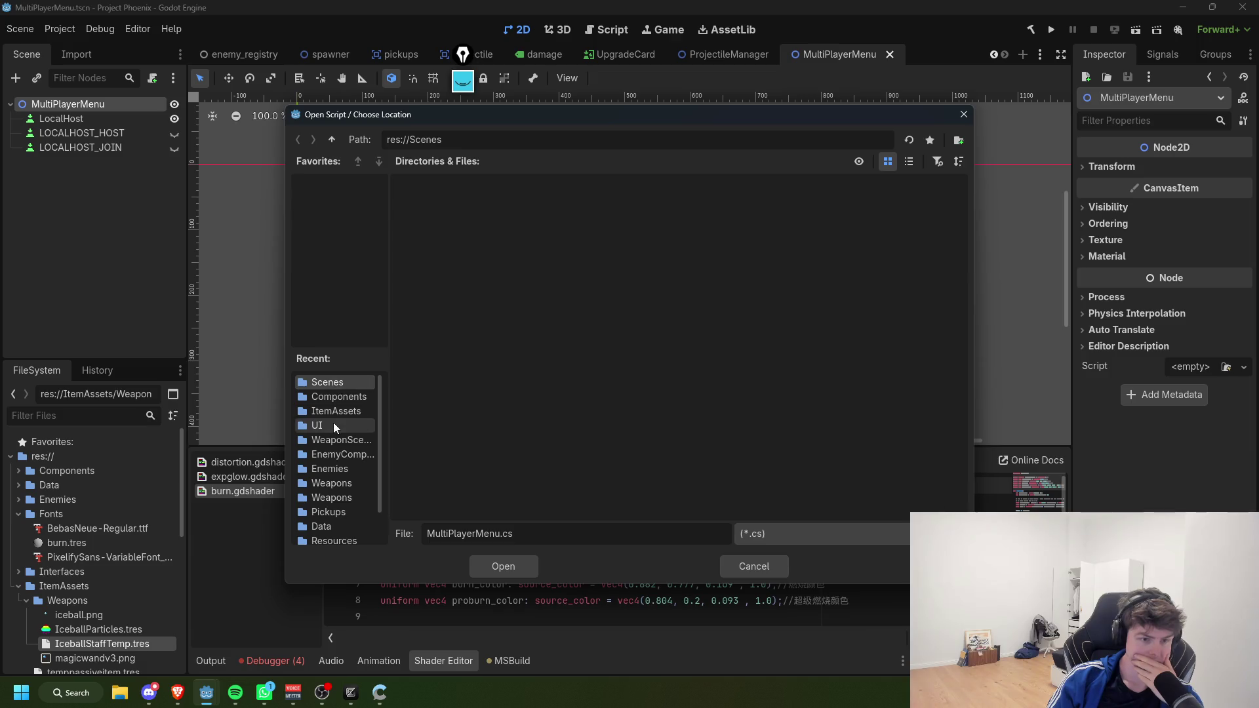
scroll(333, 450, down, 2)
click(331, 535)
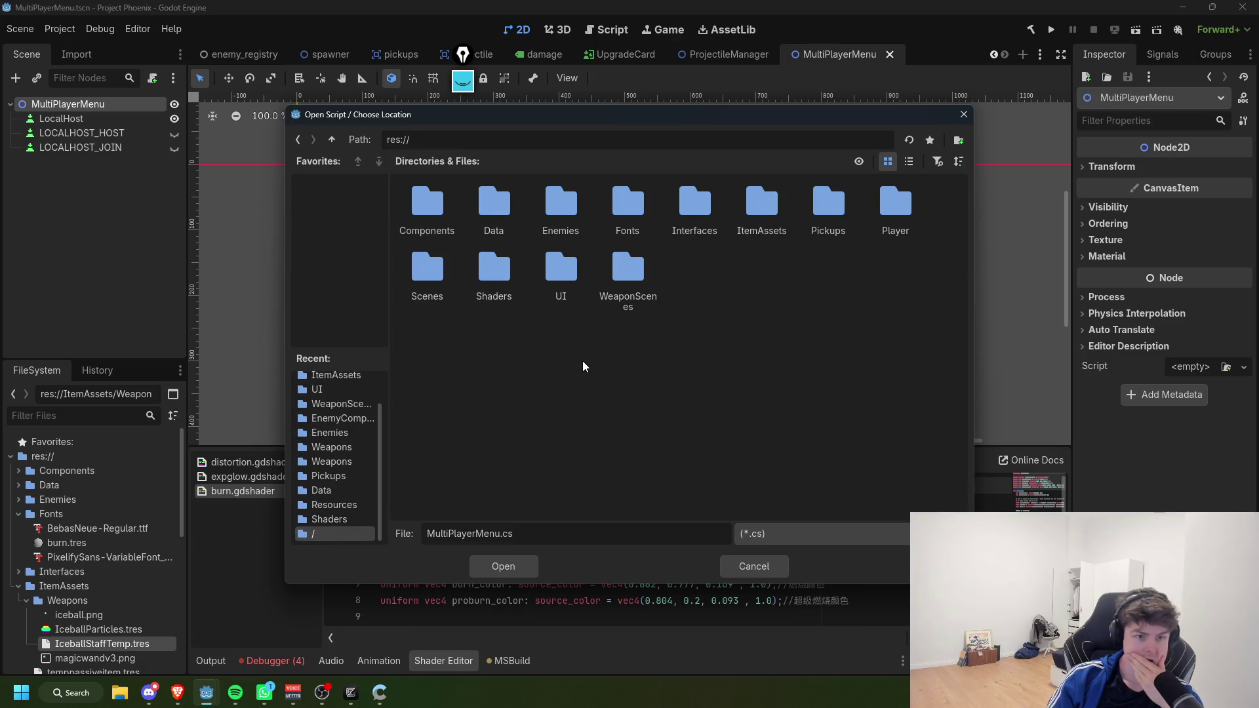
double_click(494, 203)
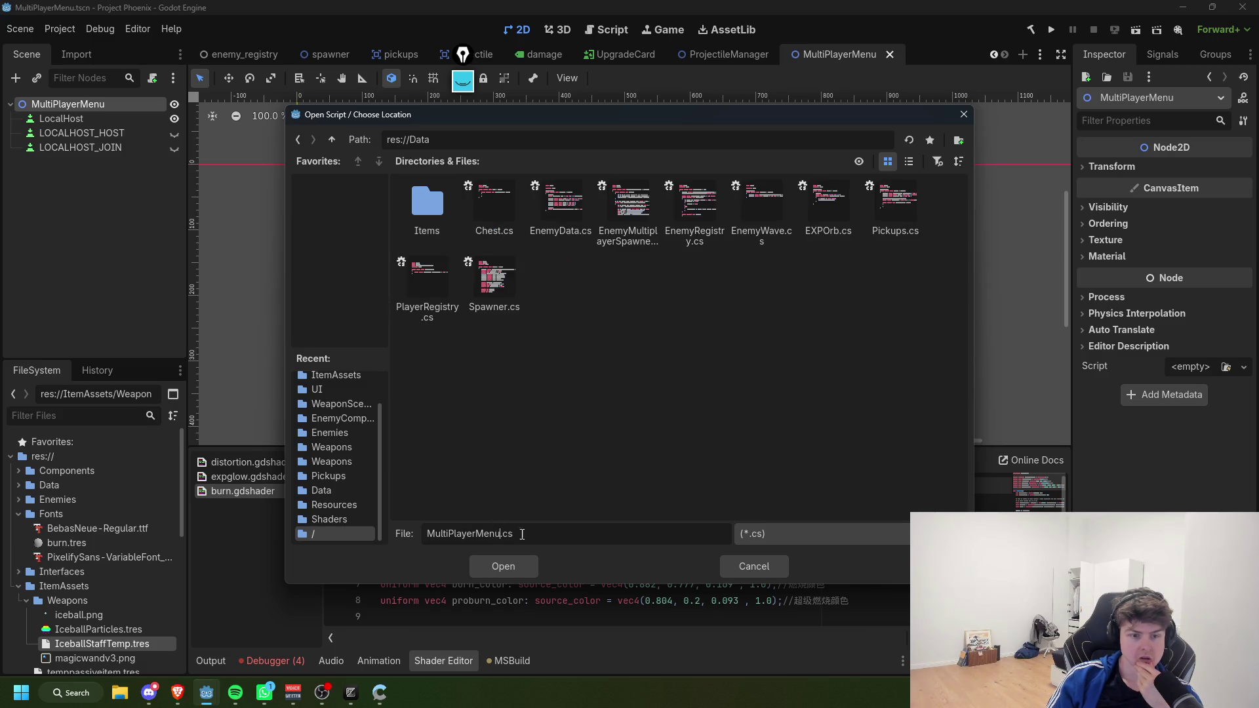
click(507, 572)
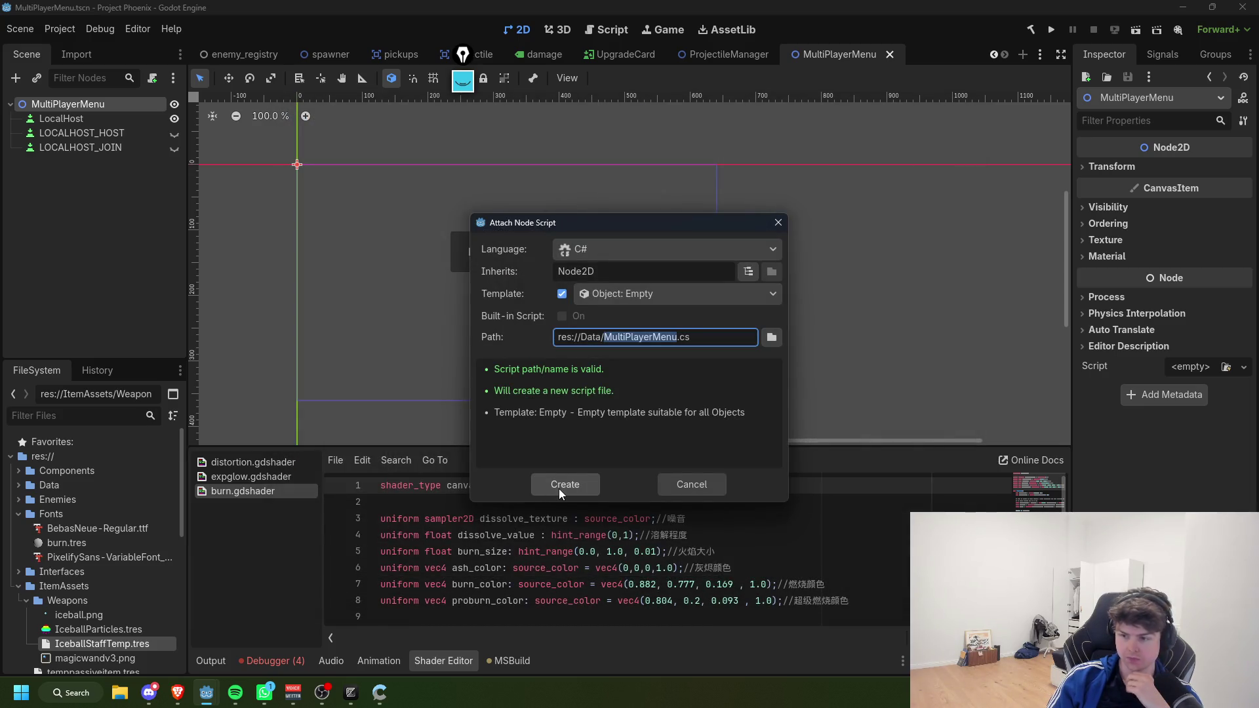
click(680, 334)
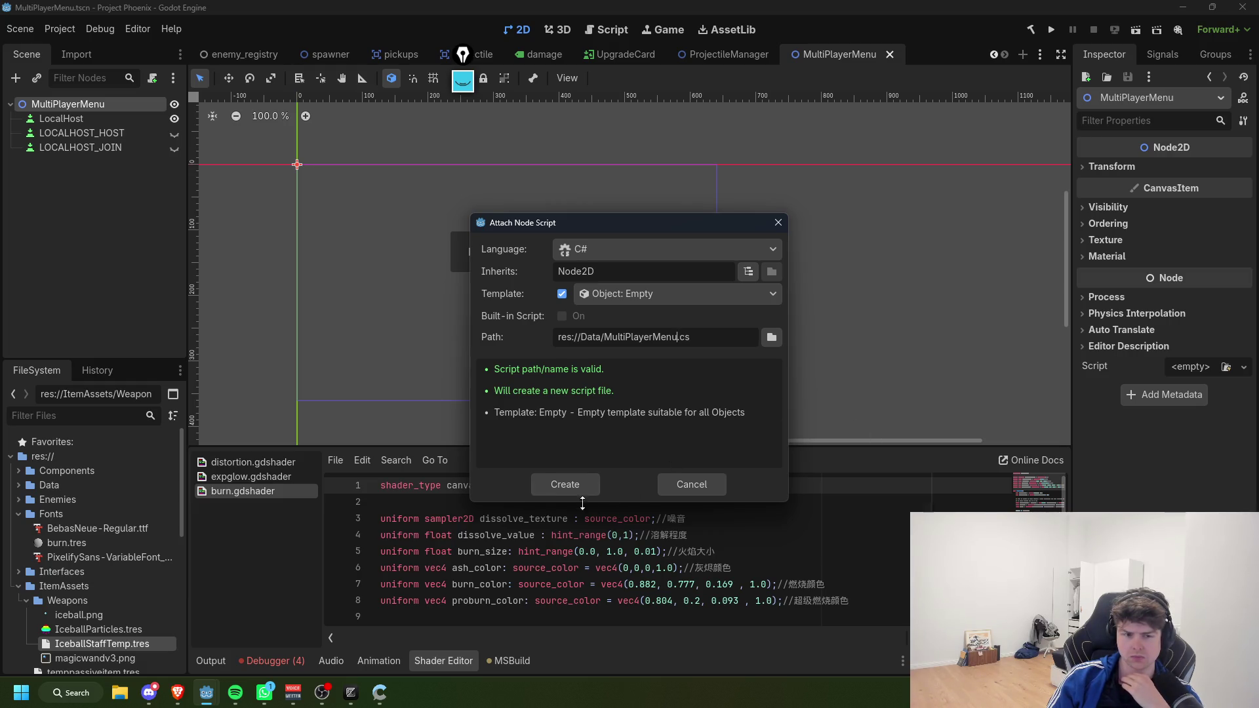
click(568, 489)
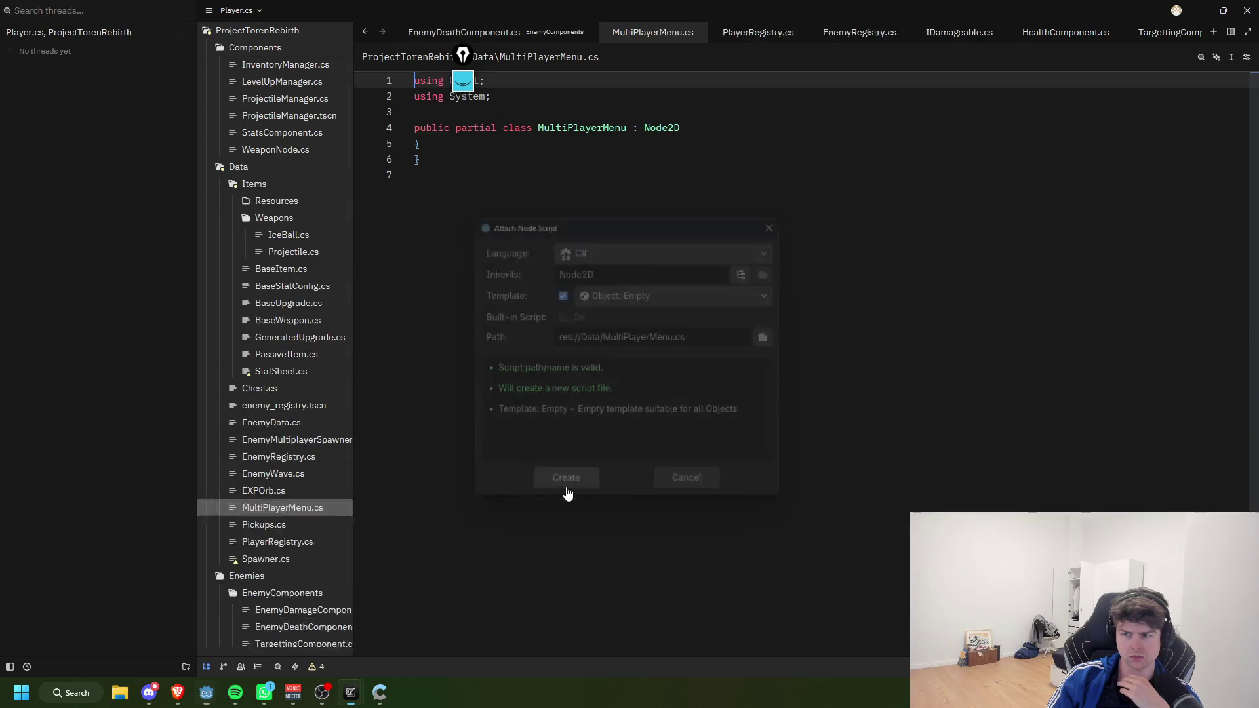
Step: Clear the stray text on line 3 above the class declaration
click(591, 107)
text(const)
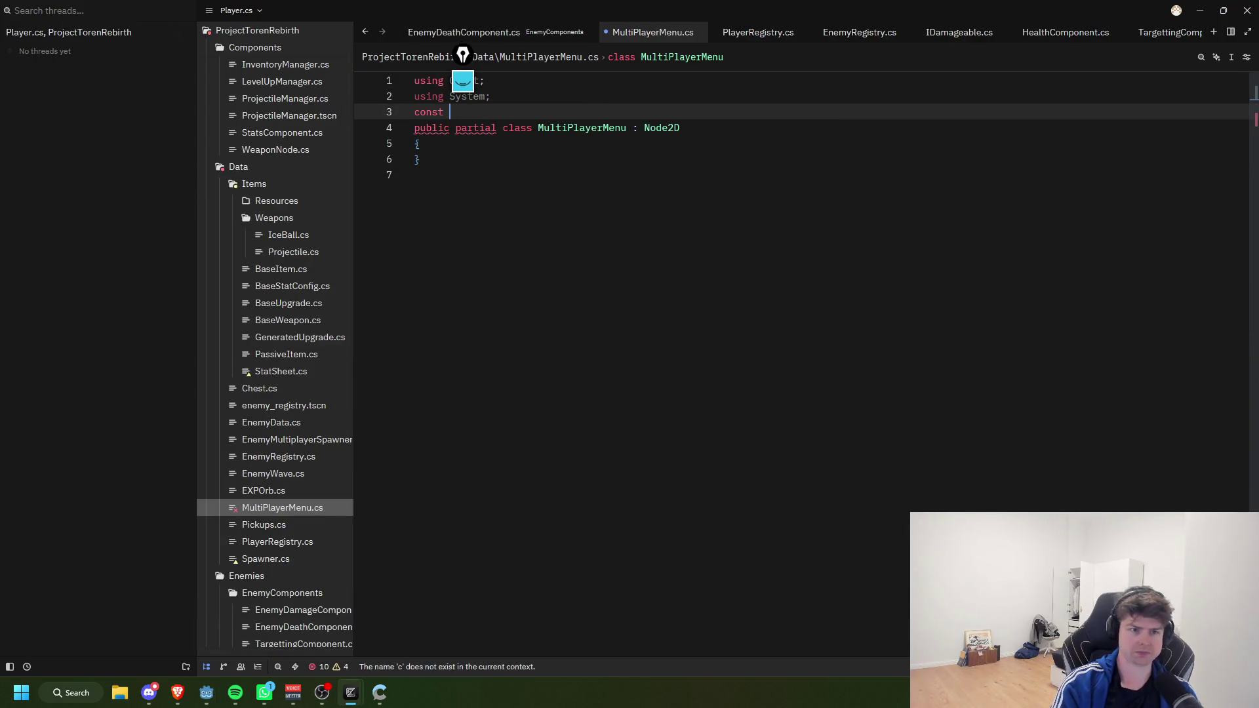
key(BackSpace)
key(BackSpace)
key(BackSpace)
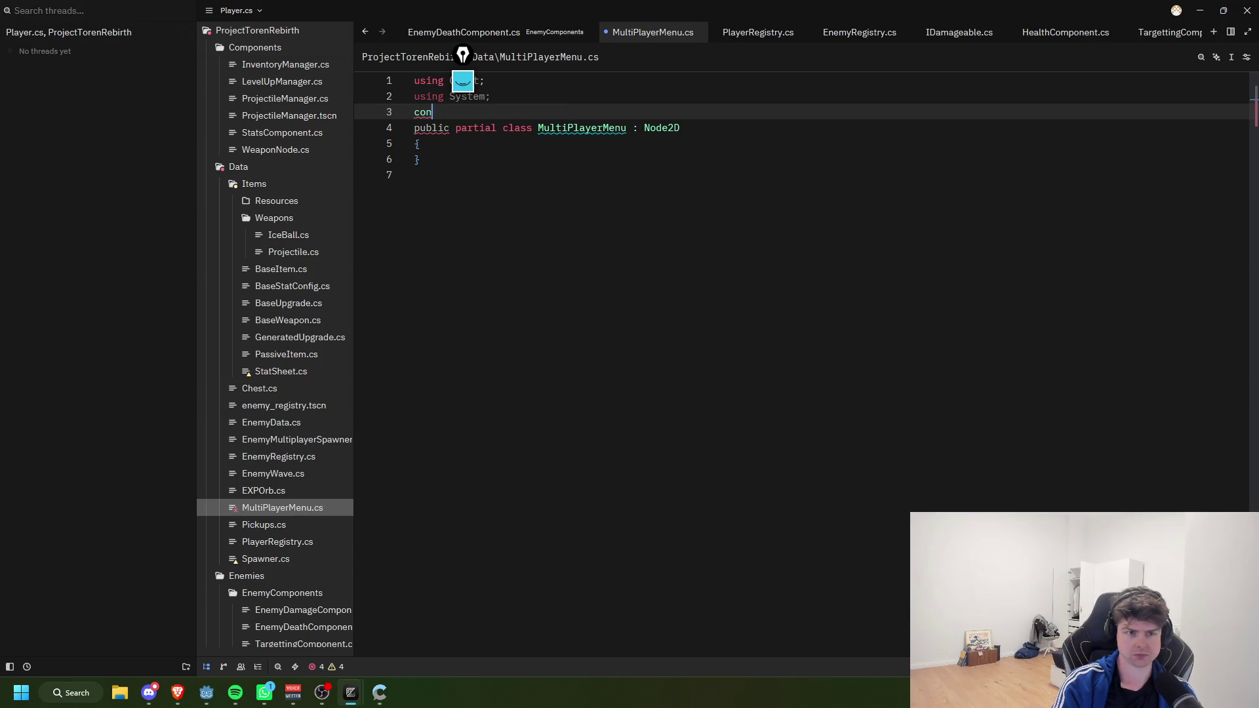
key(BackSpace)
key(BackSpace)
key(BackSpace)
text(co)
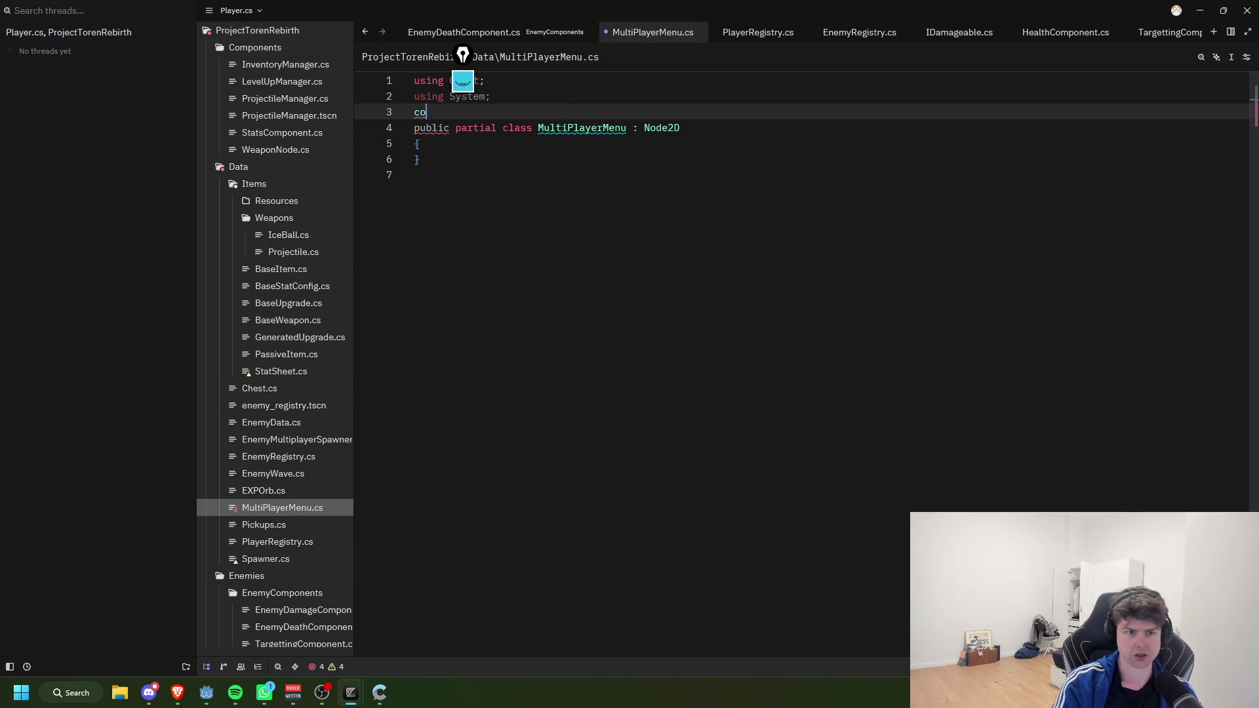
key(BackSpace)
key(BackSpace)
key(Down)
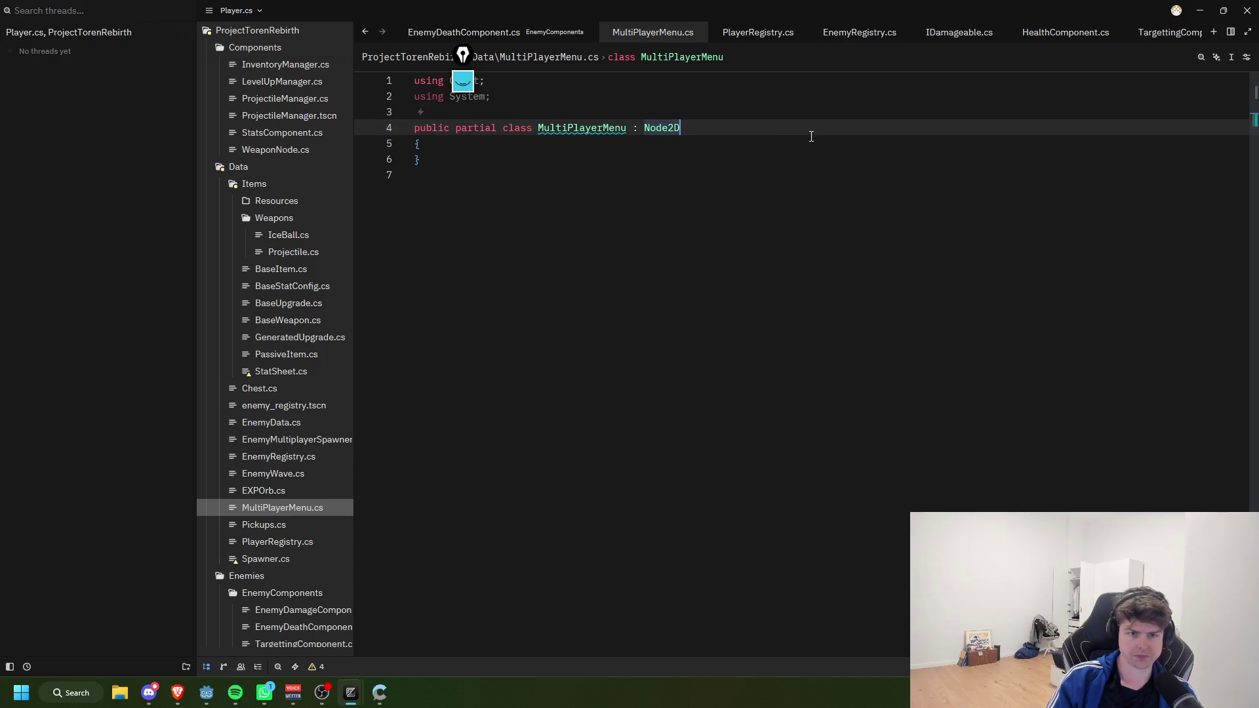
key(Down)
key(Up)
key(Down)
Step: Start a const PackedScene declaration in the class with an [Export] attribute above it
key(Return)
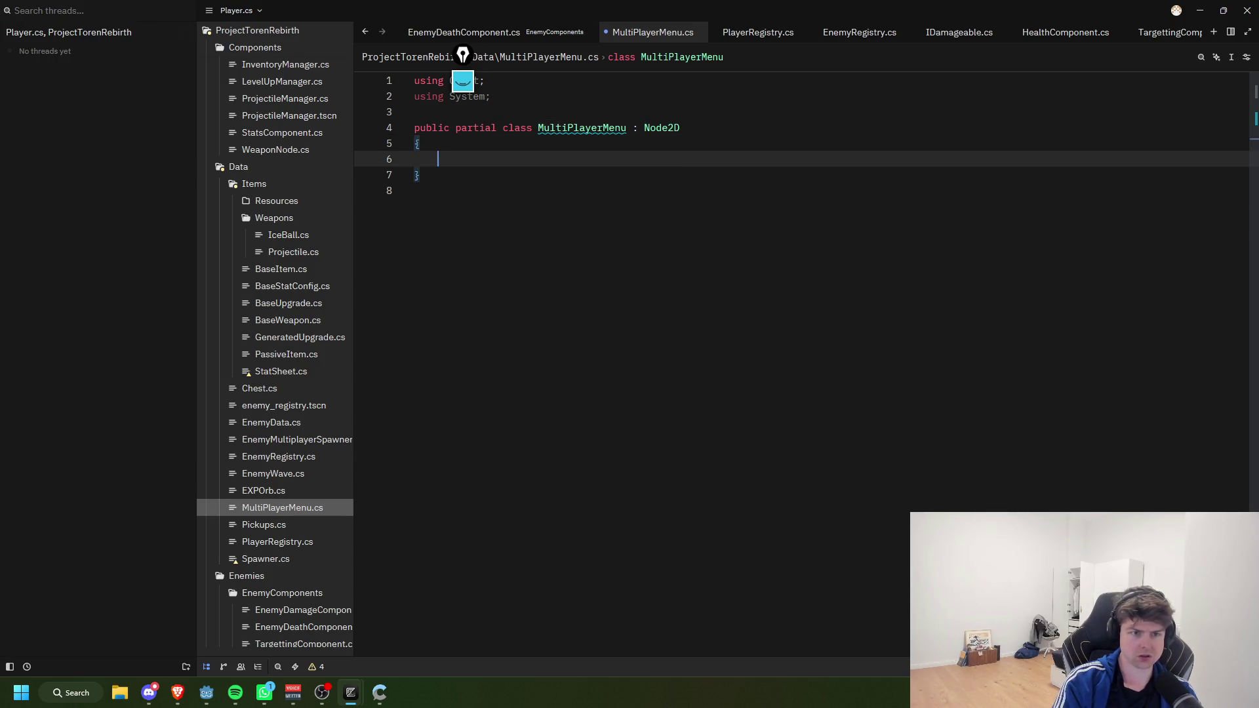
text(const PackedSc)
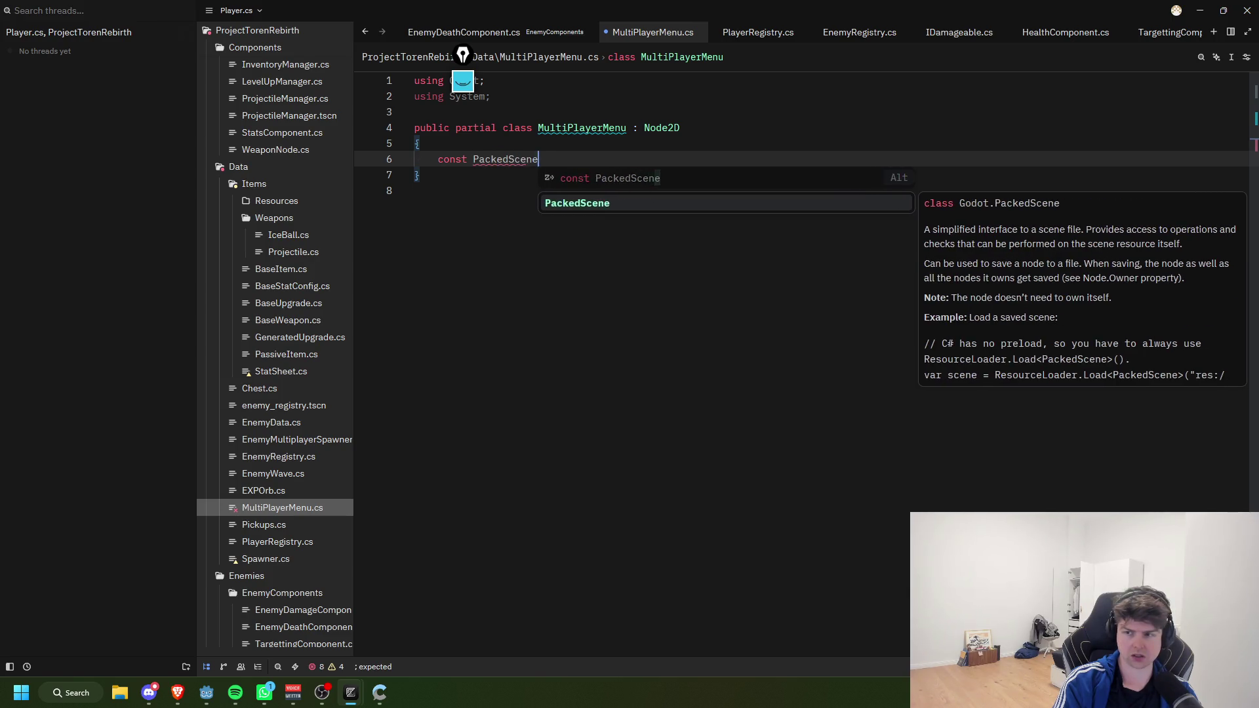
text(ene)
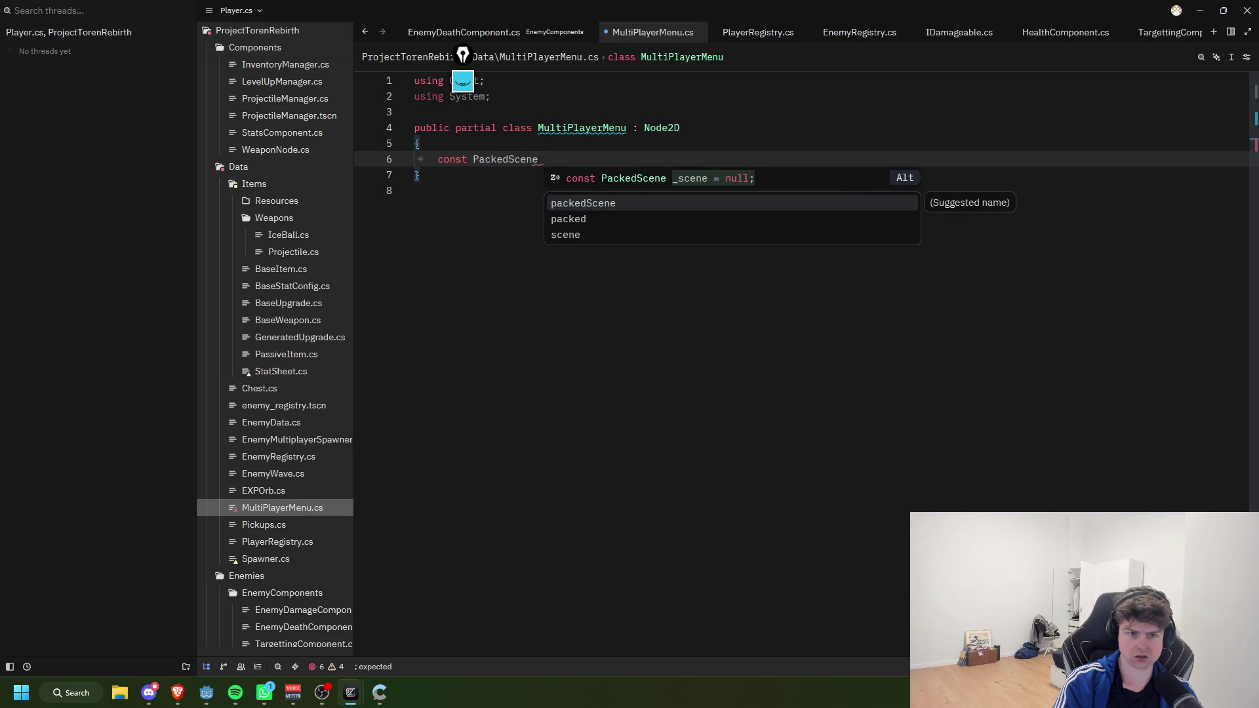
key(BackSpace)
key(Home)
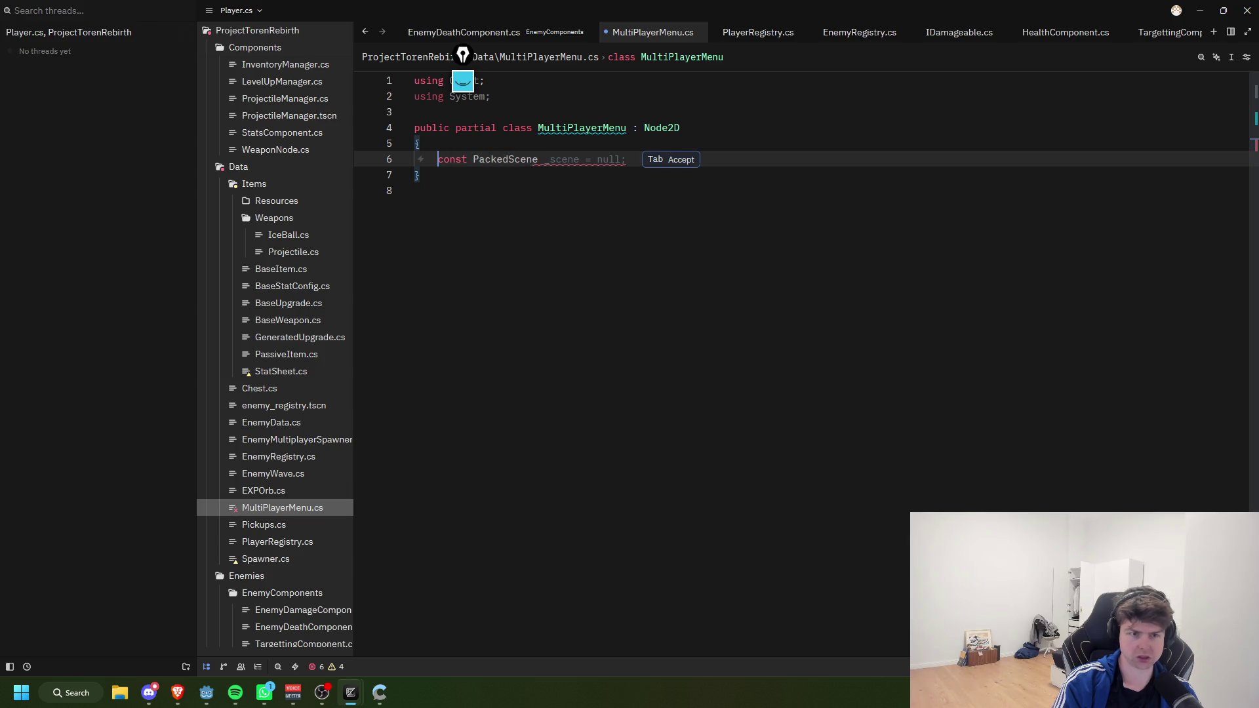
text([export public)
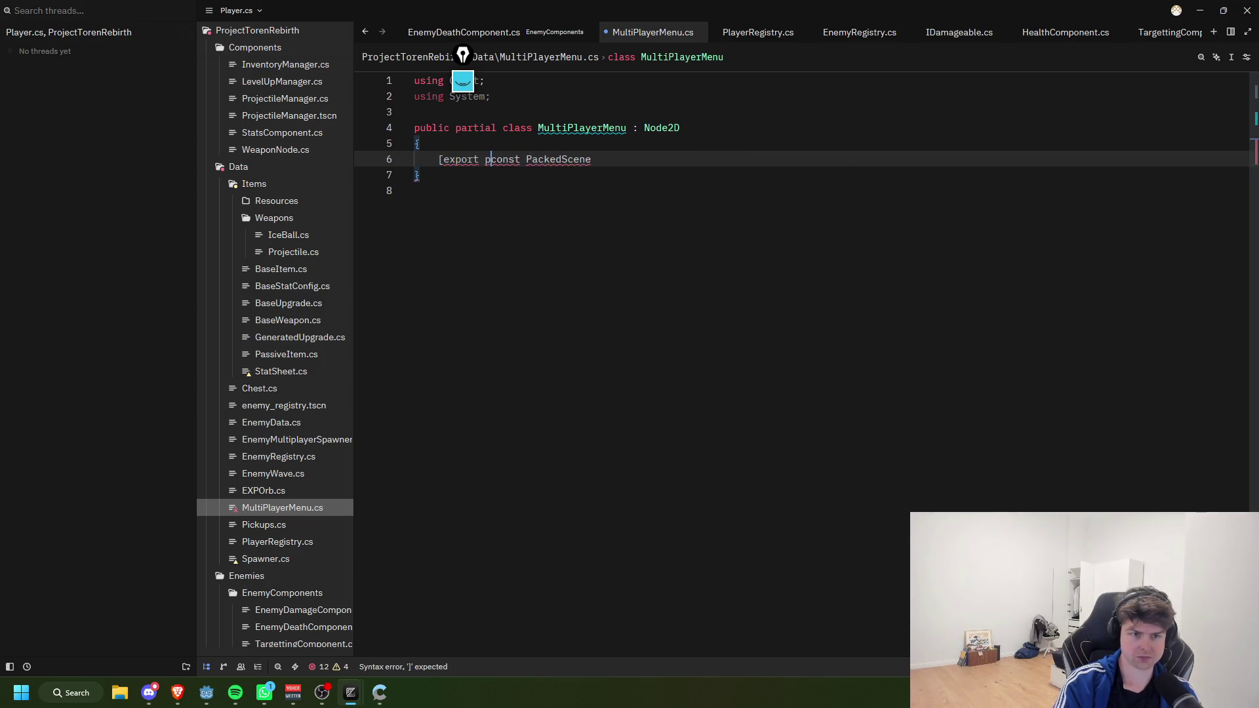
key(BackSpace)
key(BackSpace)
key(BackSpace)
text(])
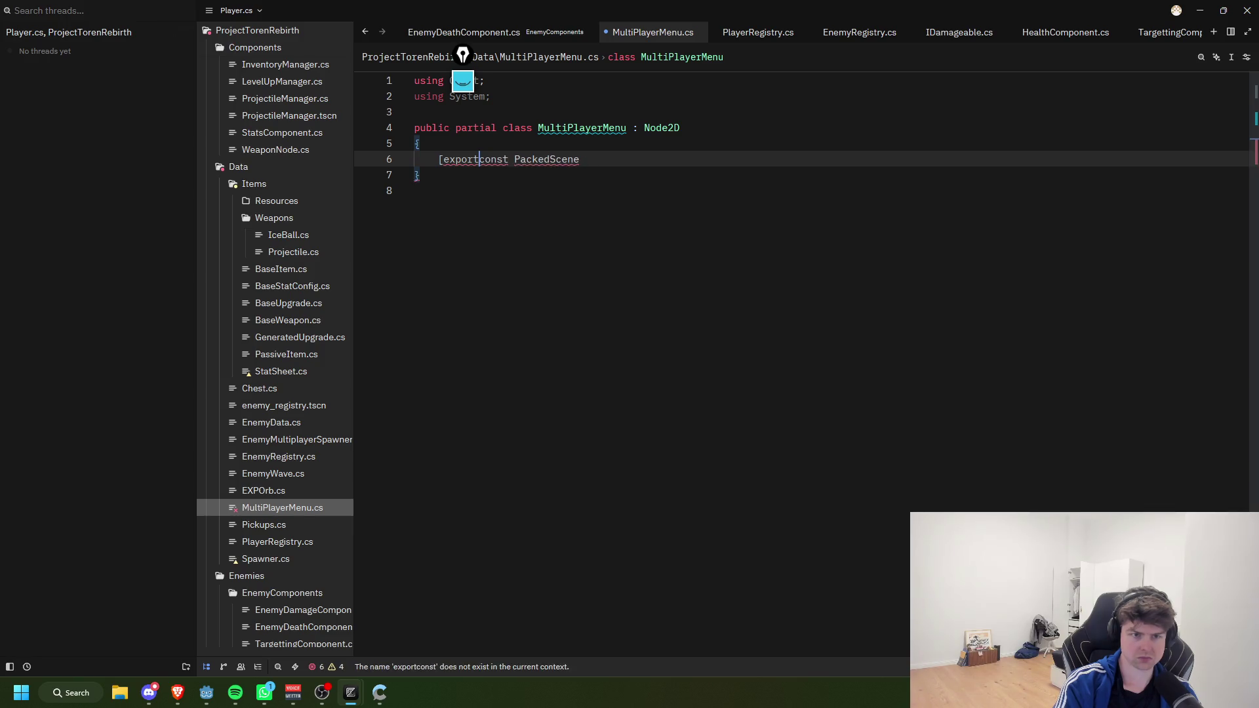
key(Tab)
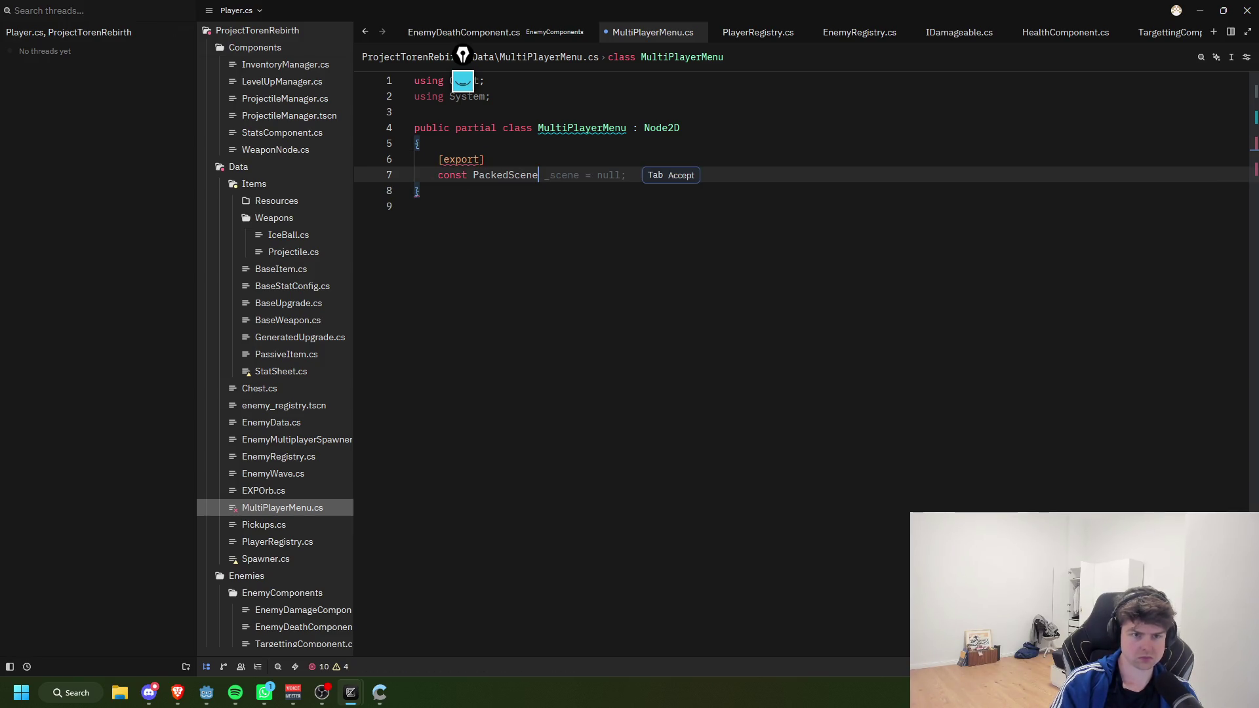
key(Up)
key(Delete)
text(E)
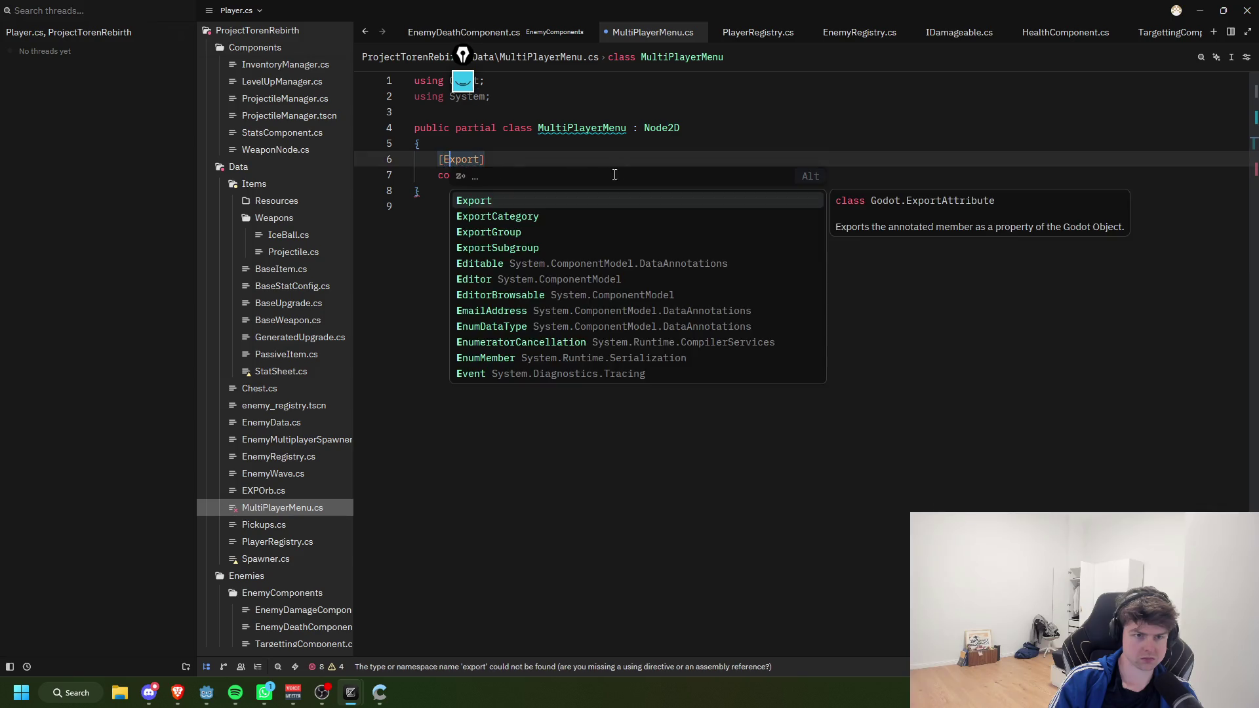
key(Escape)
key(Down)
key(Down)
Step: Make the field public and name it MainGameScene, ending the line with '='
click(434, 175)
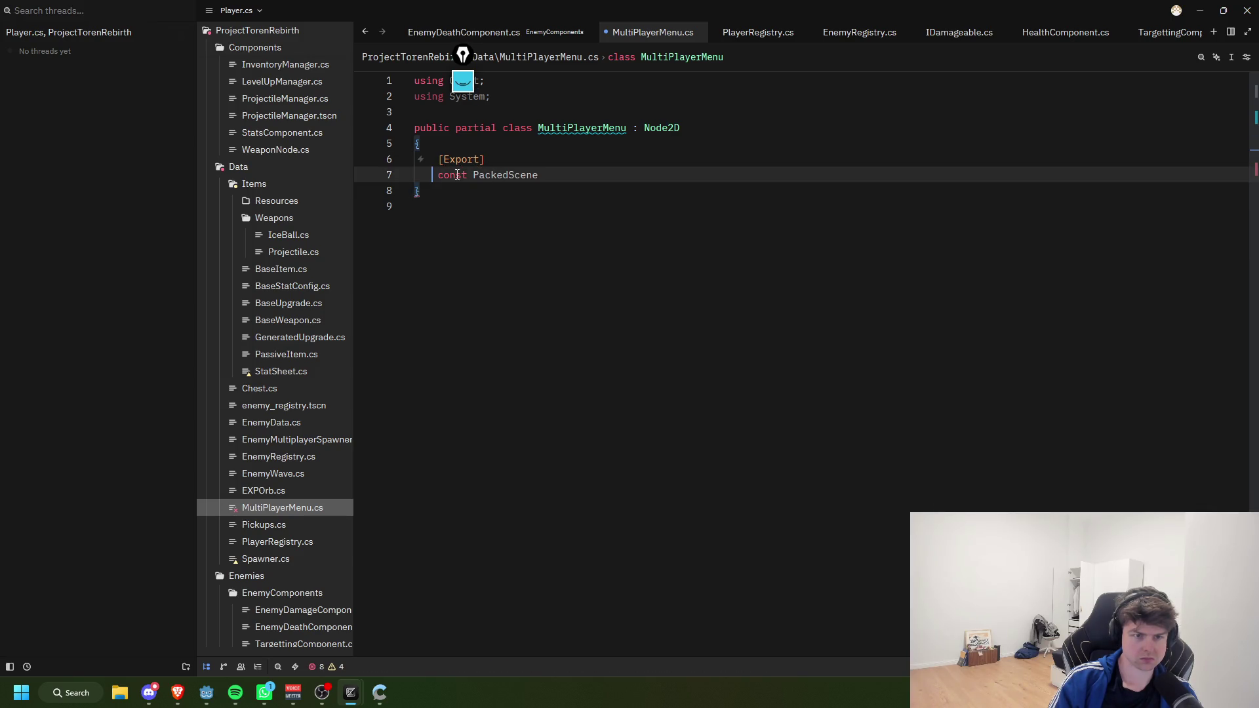
text(publ)
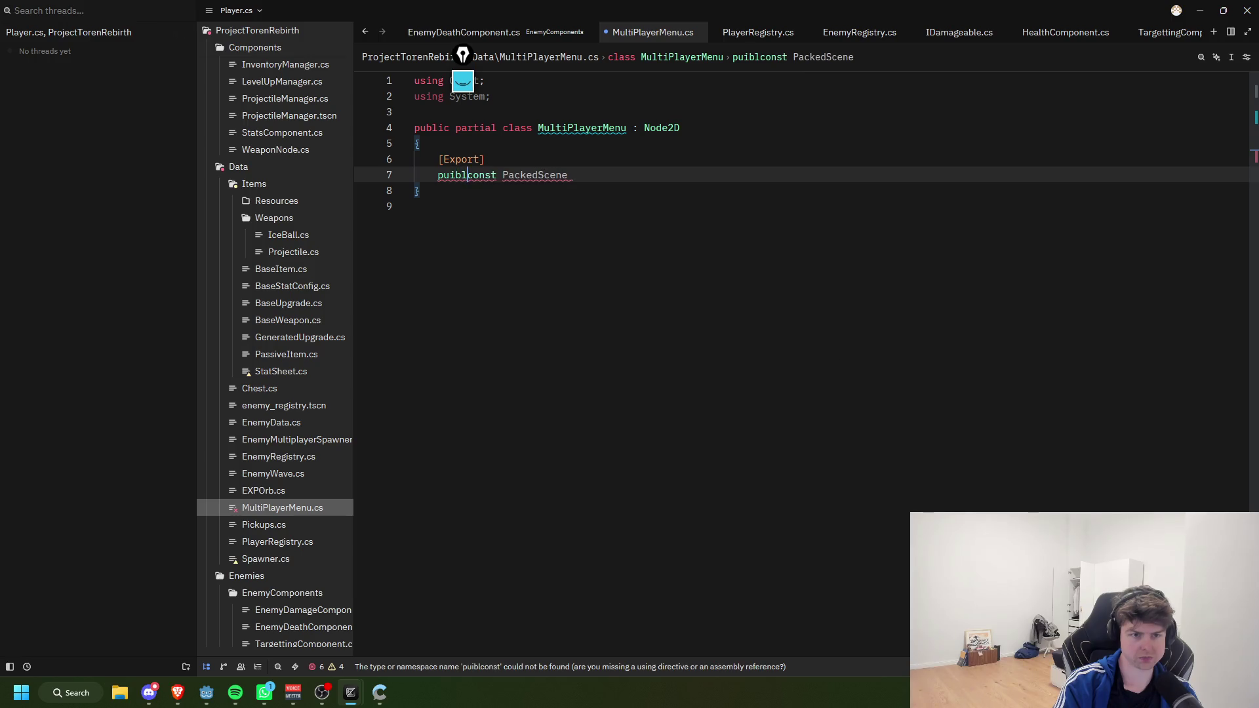
key(BackSpace)
key(Tab)
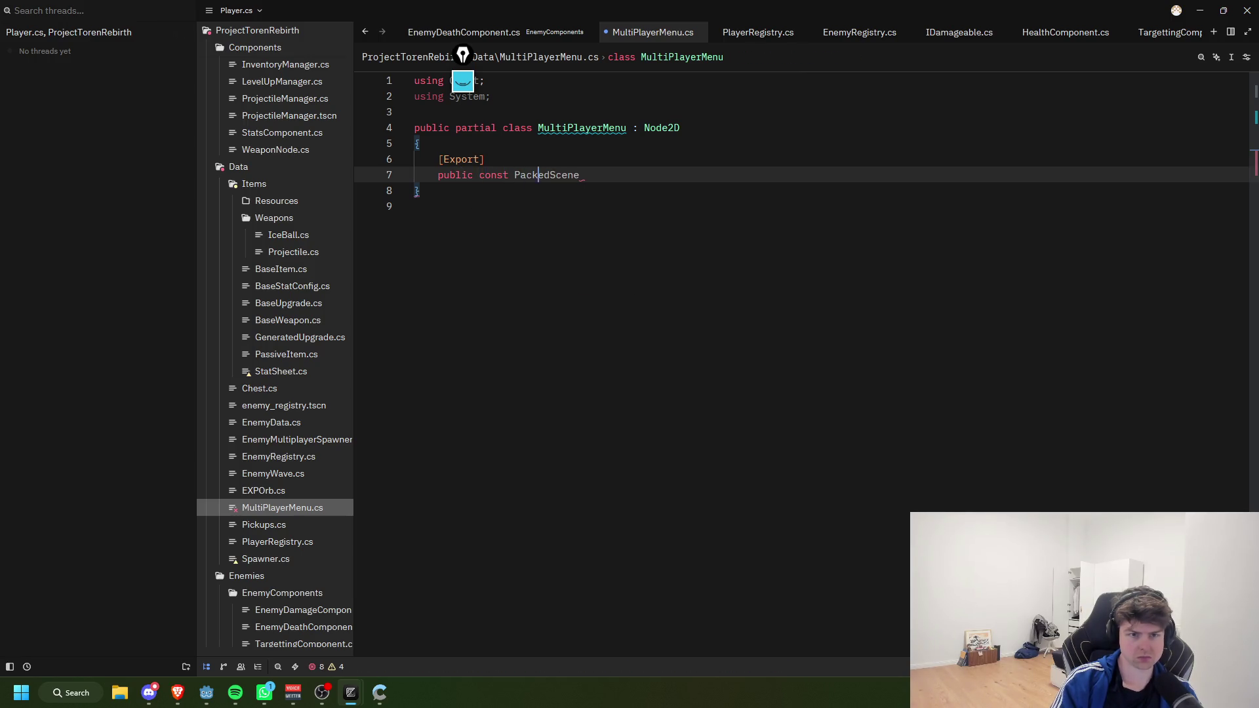
key(ctrl+space)
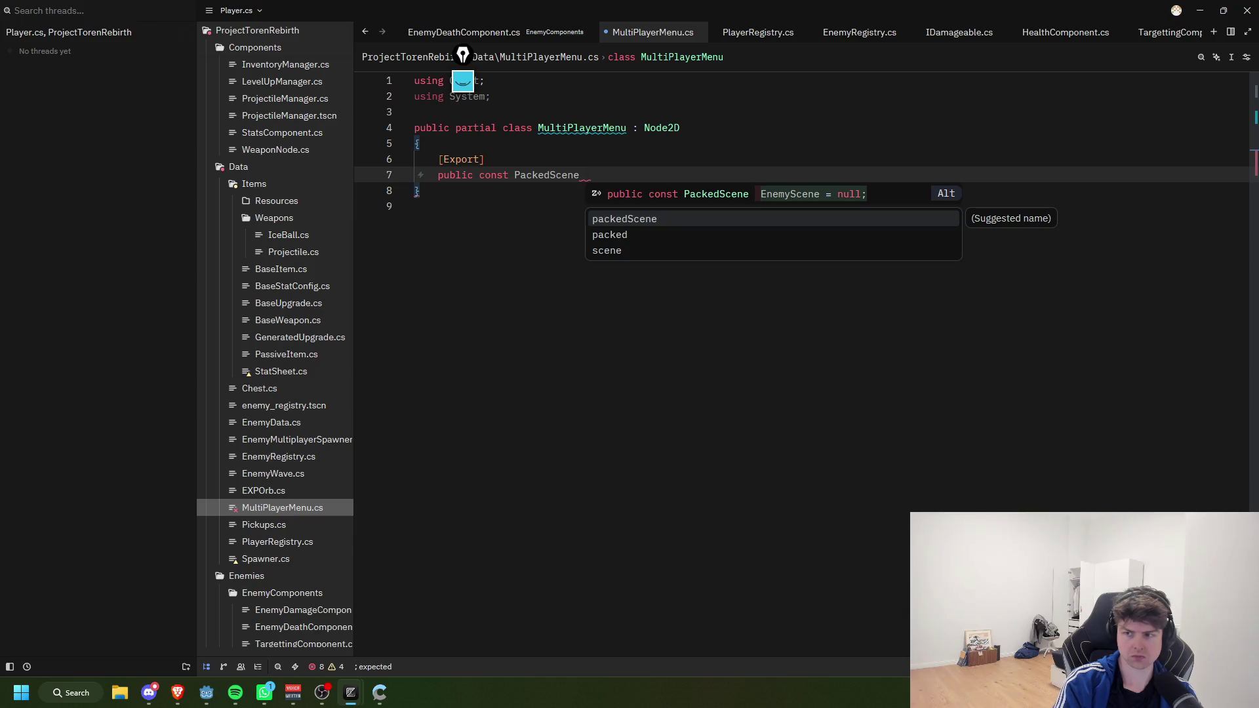
key(Escape)
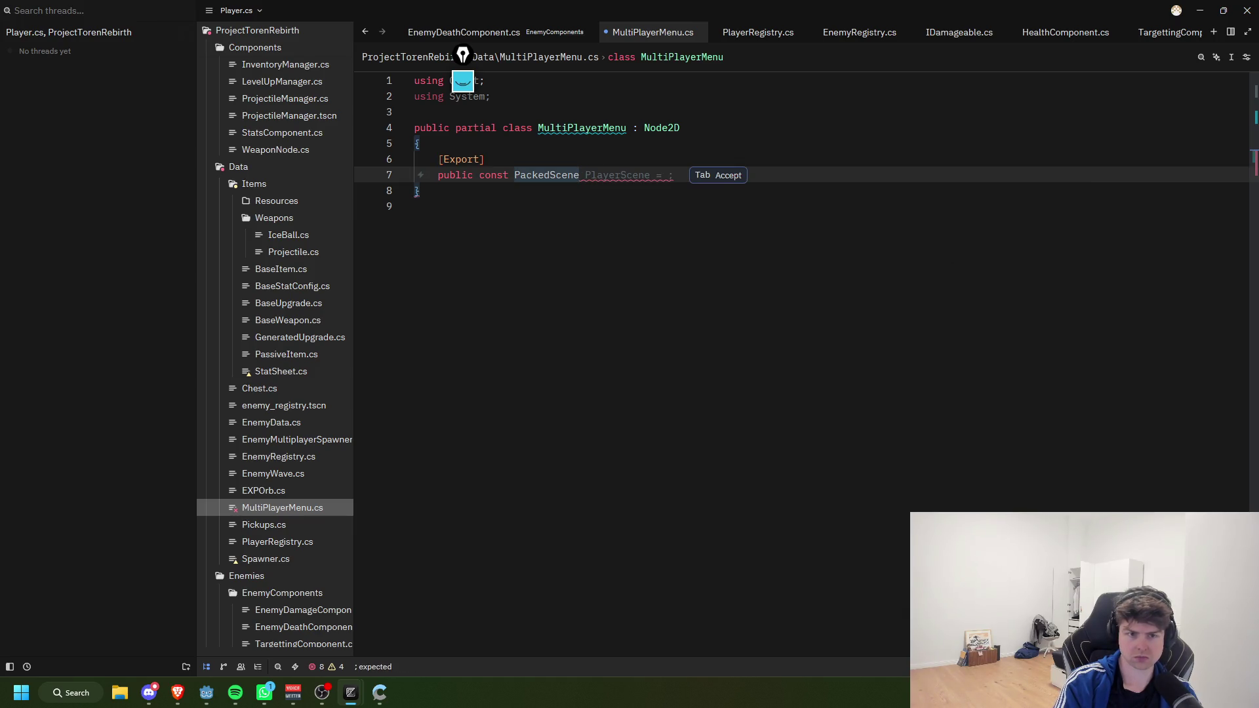
key(Tab)
key(BackSpace)
key(BackSpace)
key(BackSpace)
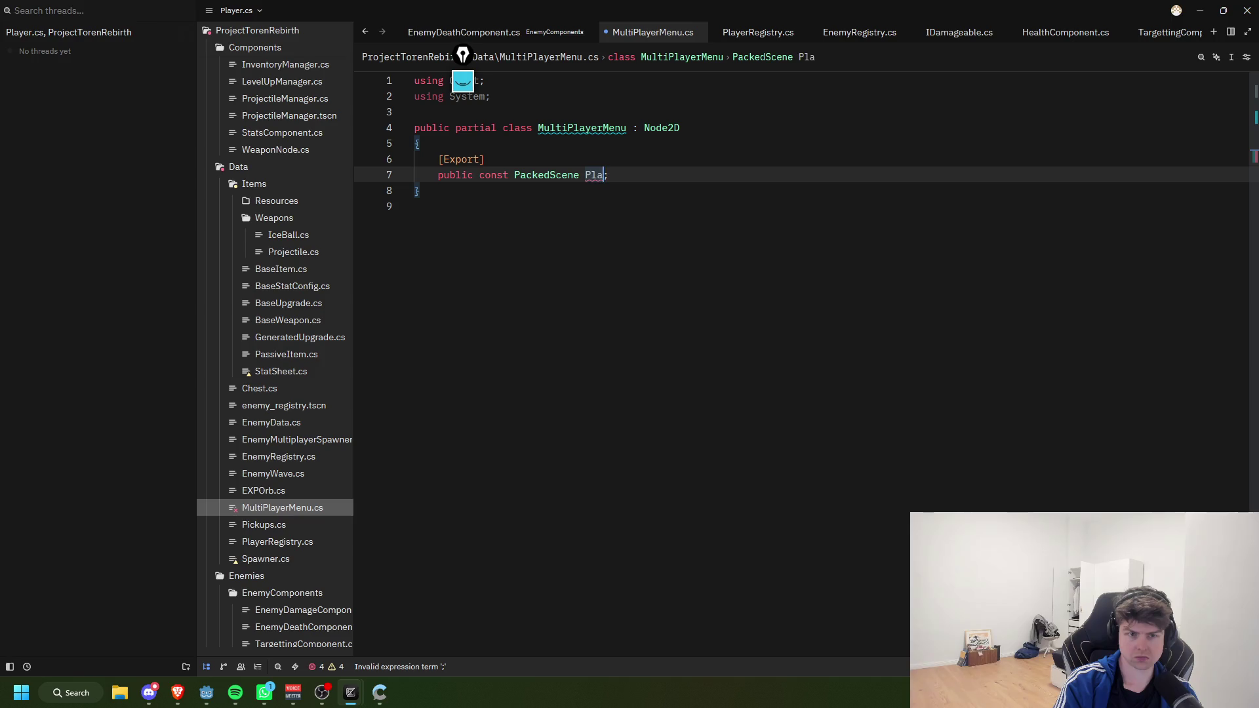
key(BackSpace)
key(BackSpace)
key(BackSpace)
text(MainGam)
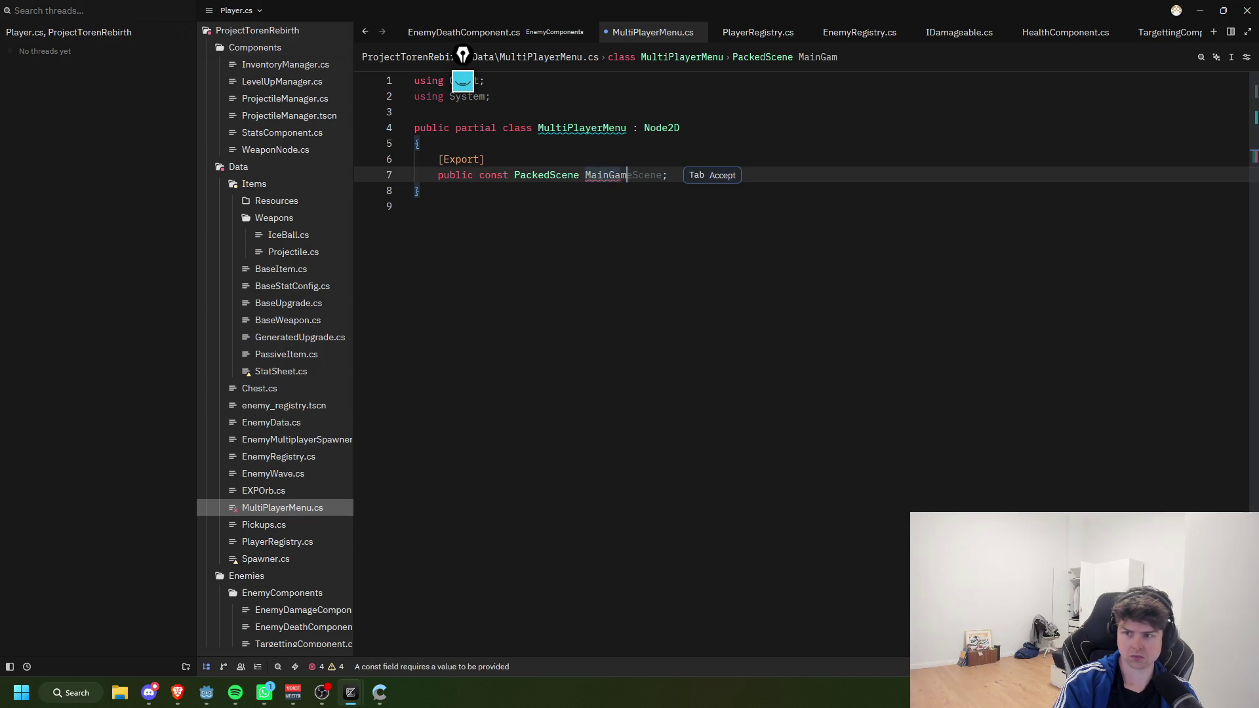
text(e)
key(Tab)
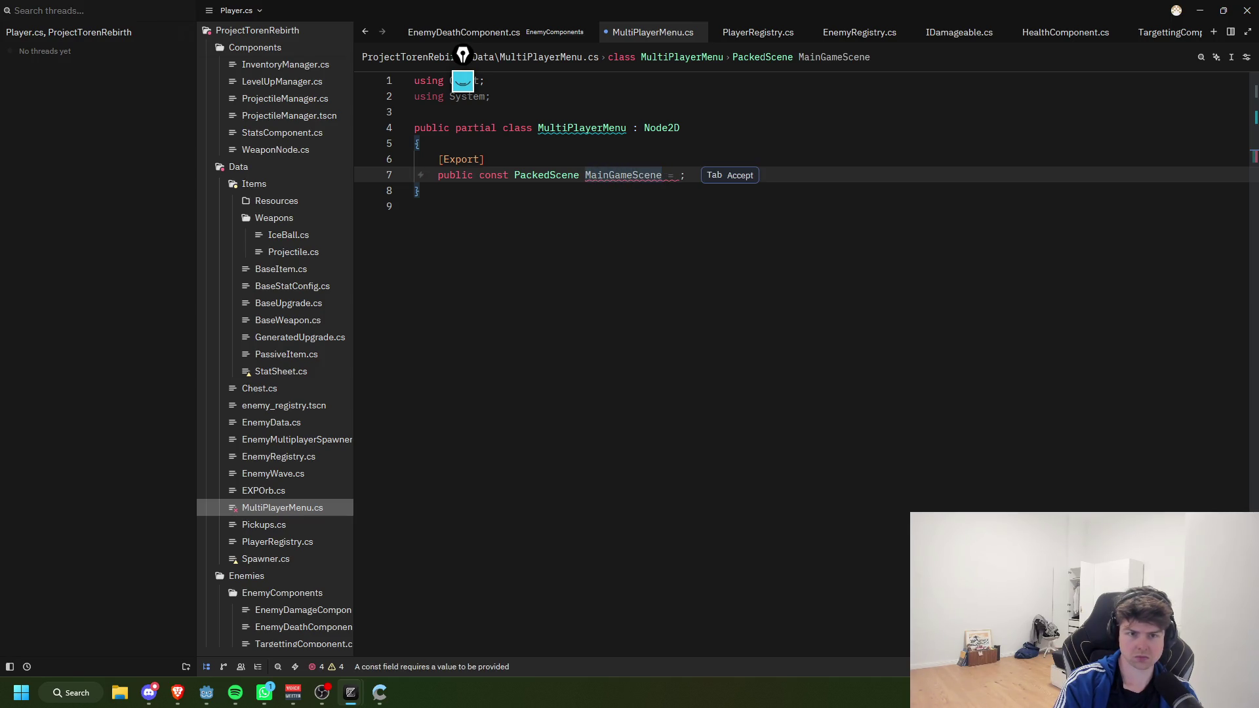
text(=)
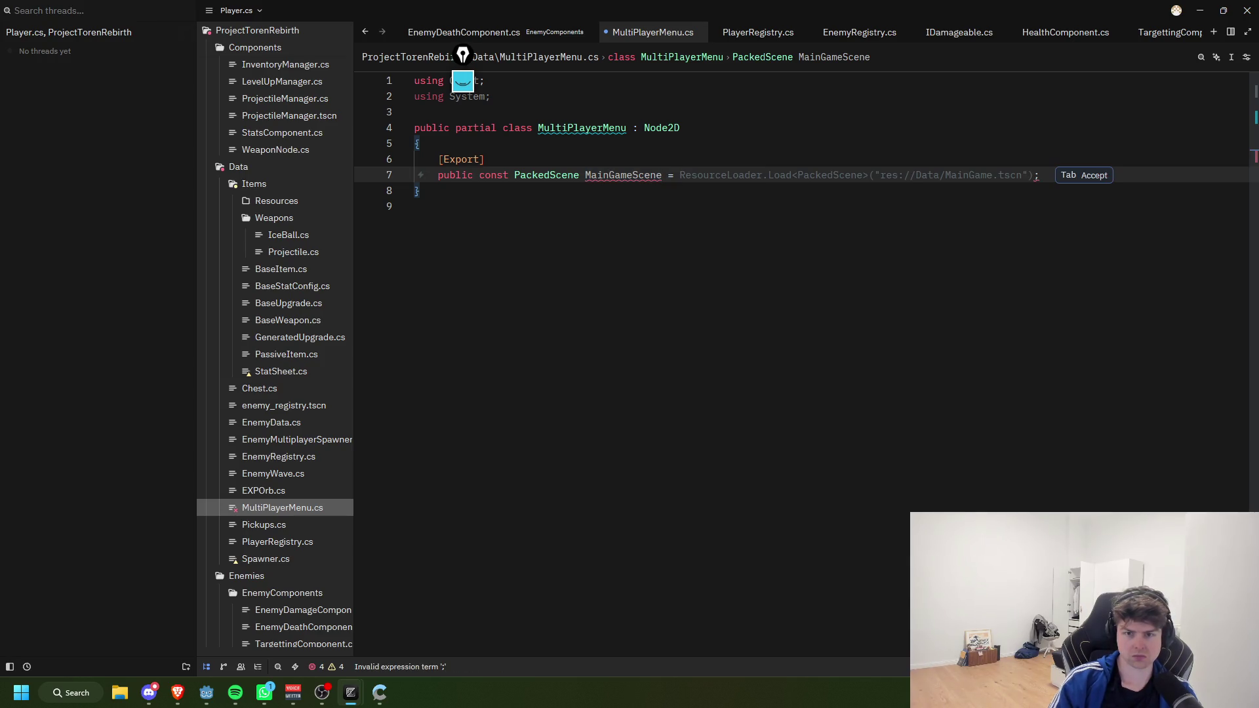
Step: Accept the ResourceLoader load for MainGameScene, drop the const keyword to fix the error, and save
key(Tab)
click(1022, 147)
mouse_move(985, 172)
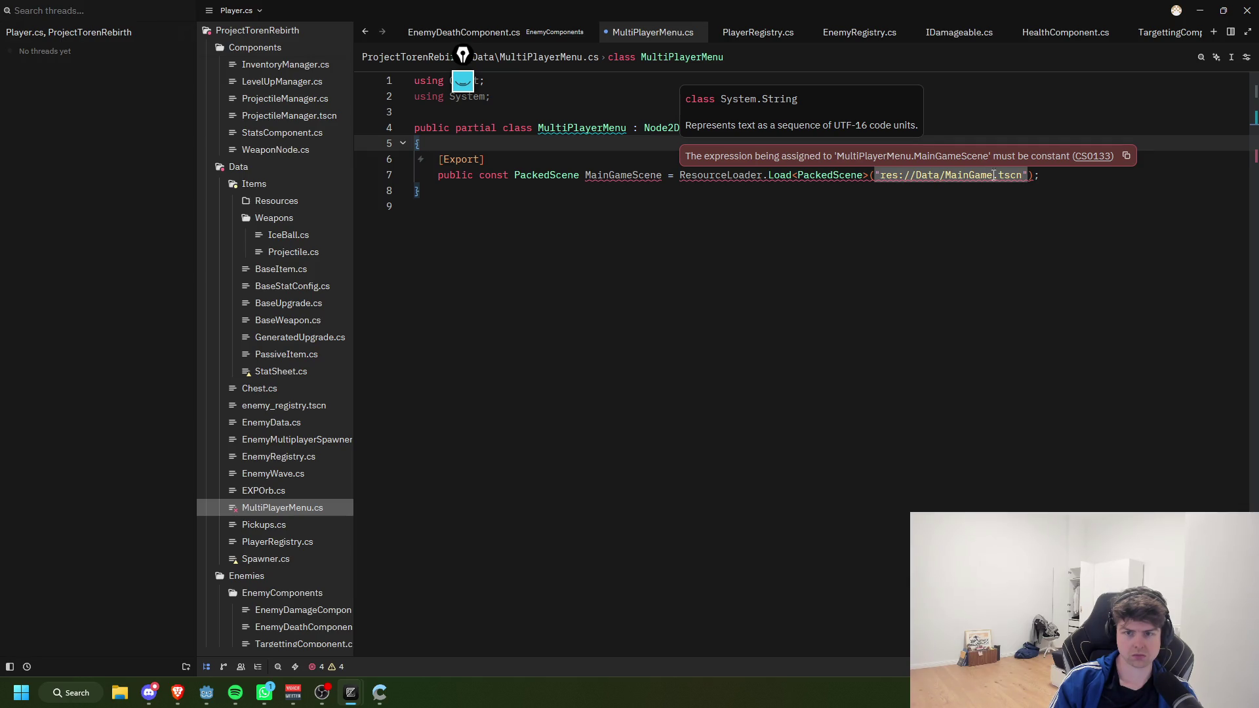
click(1058, 178)
mouse_move(998, 180)
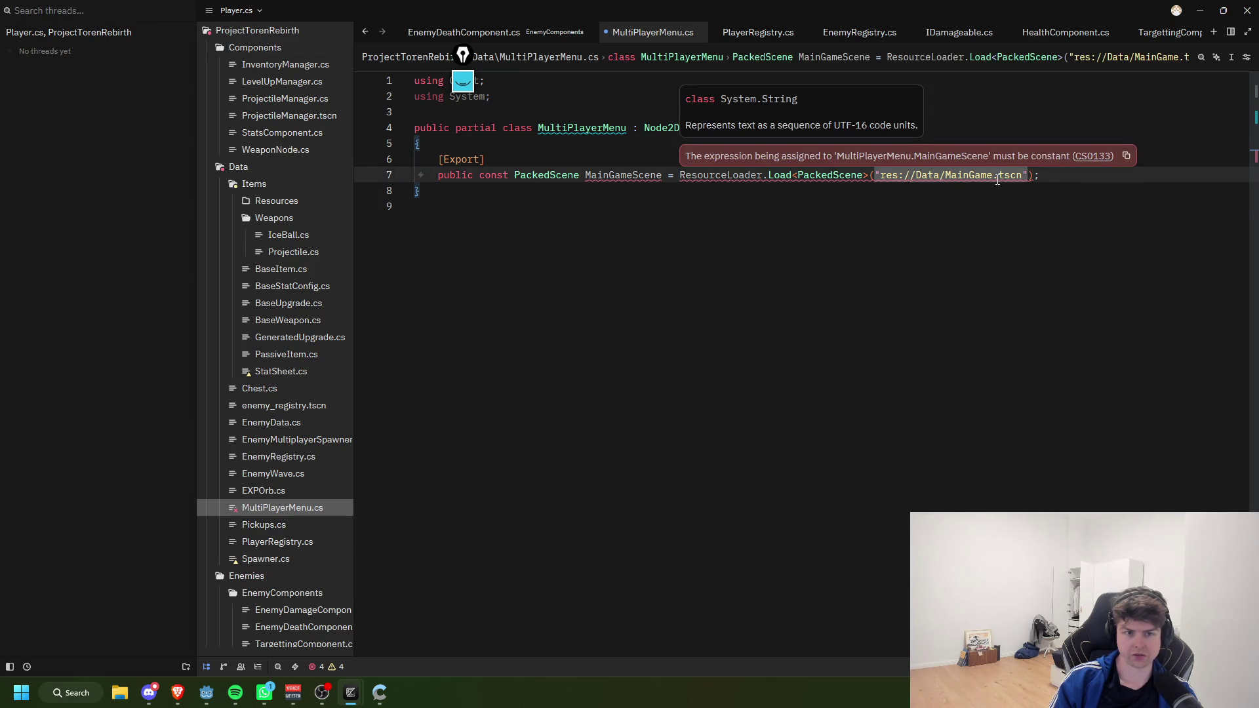
double_click(493, 175)
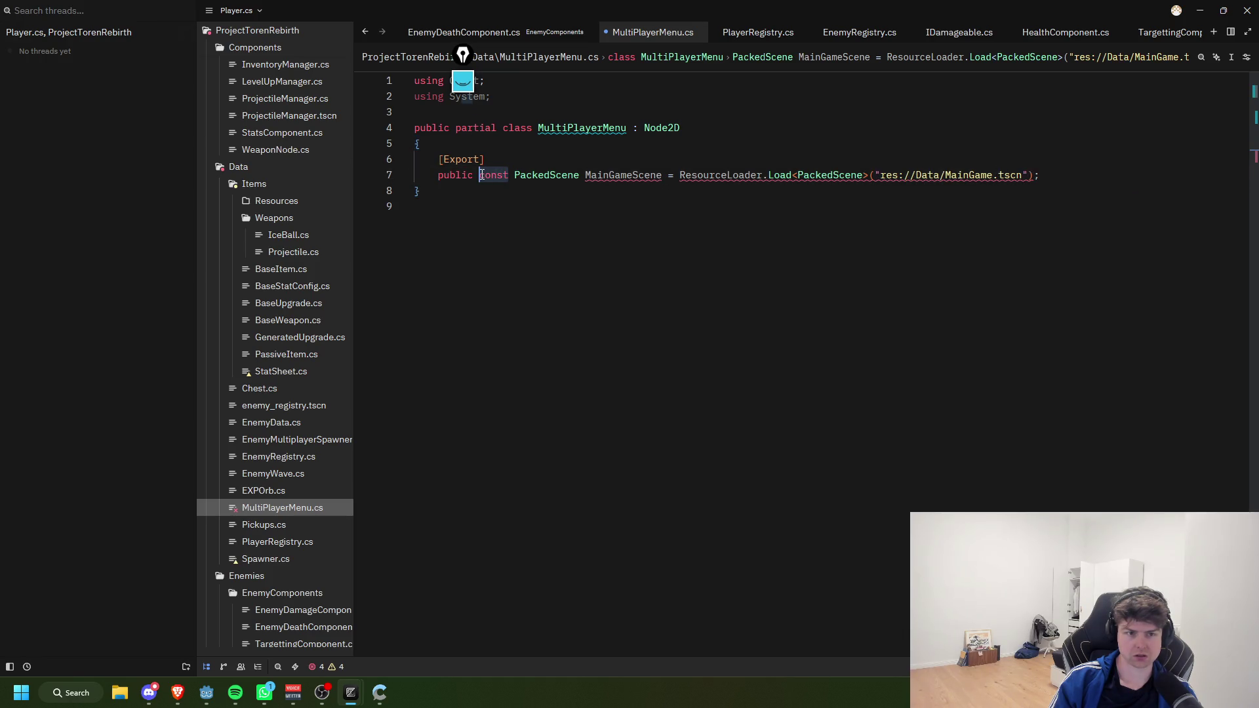
key(BackSpace)
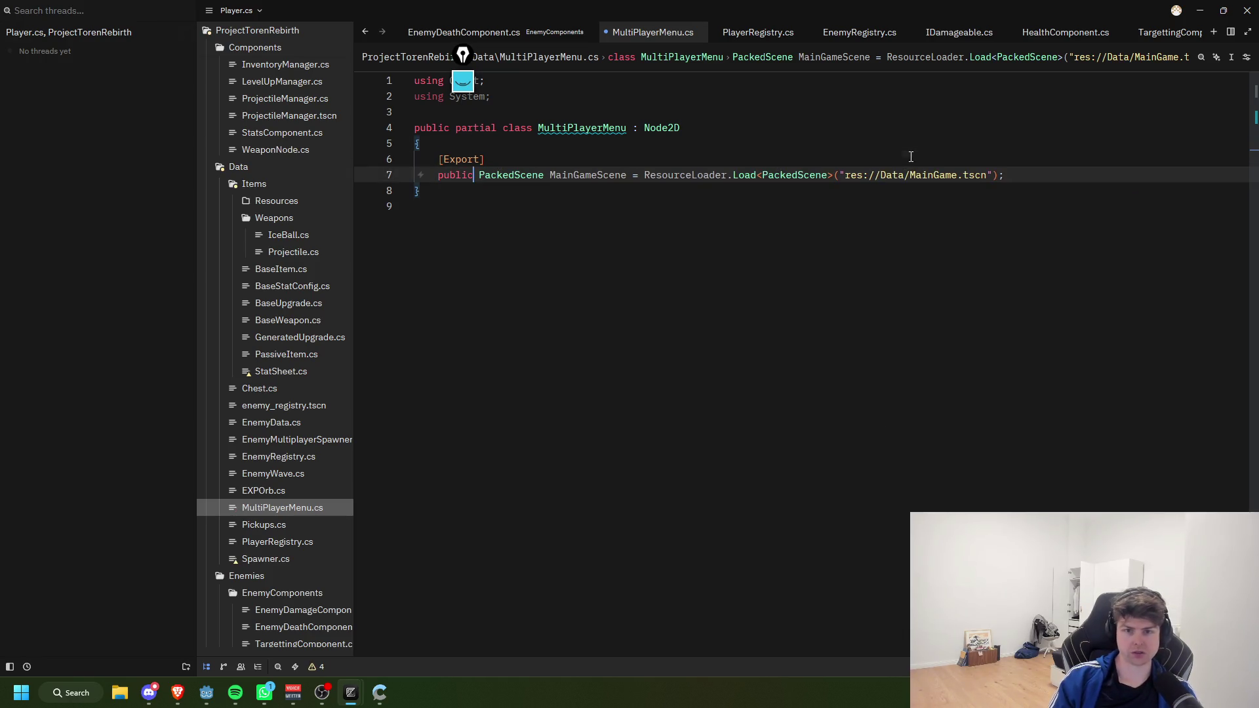
click(911, 157)
key(ctrl+s)
Step: Add a public int CurrentLobbyId property defaulting to 0 below the MainGameScene field
click(1054, 188)
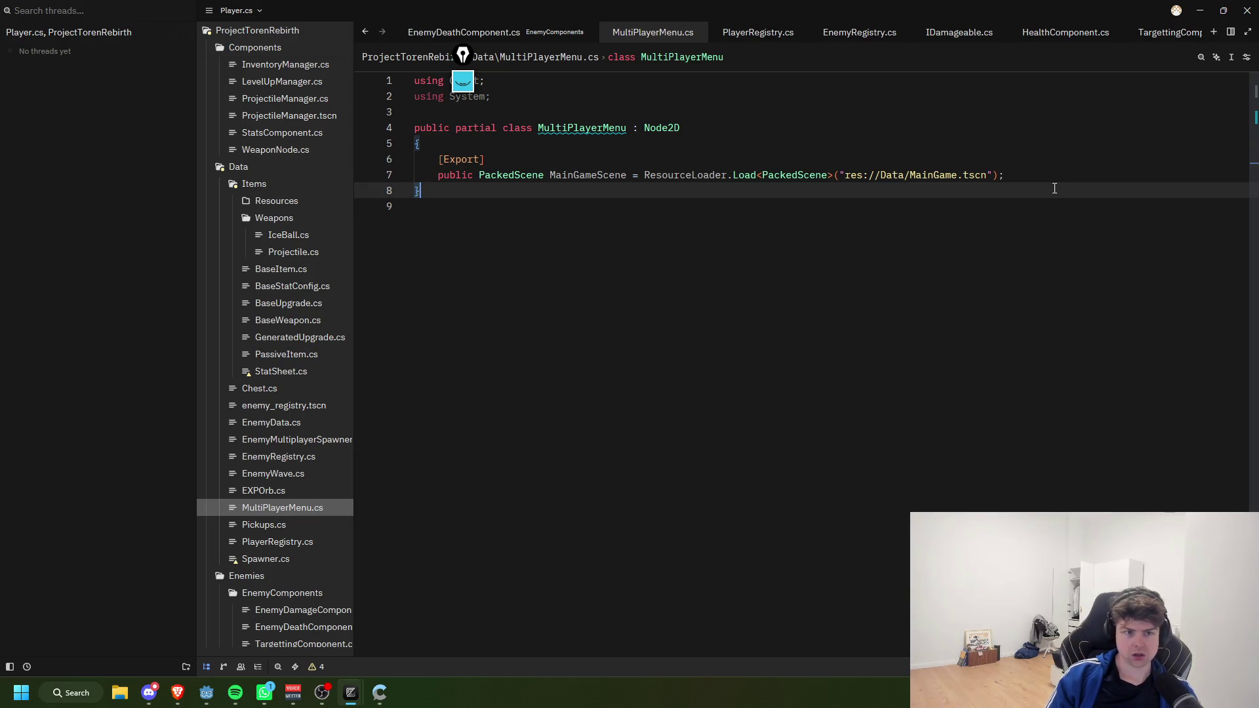
click(1048, 159)
click(1050, 171)
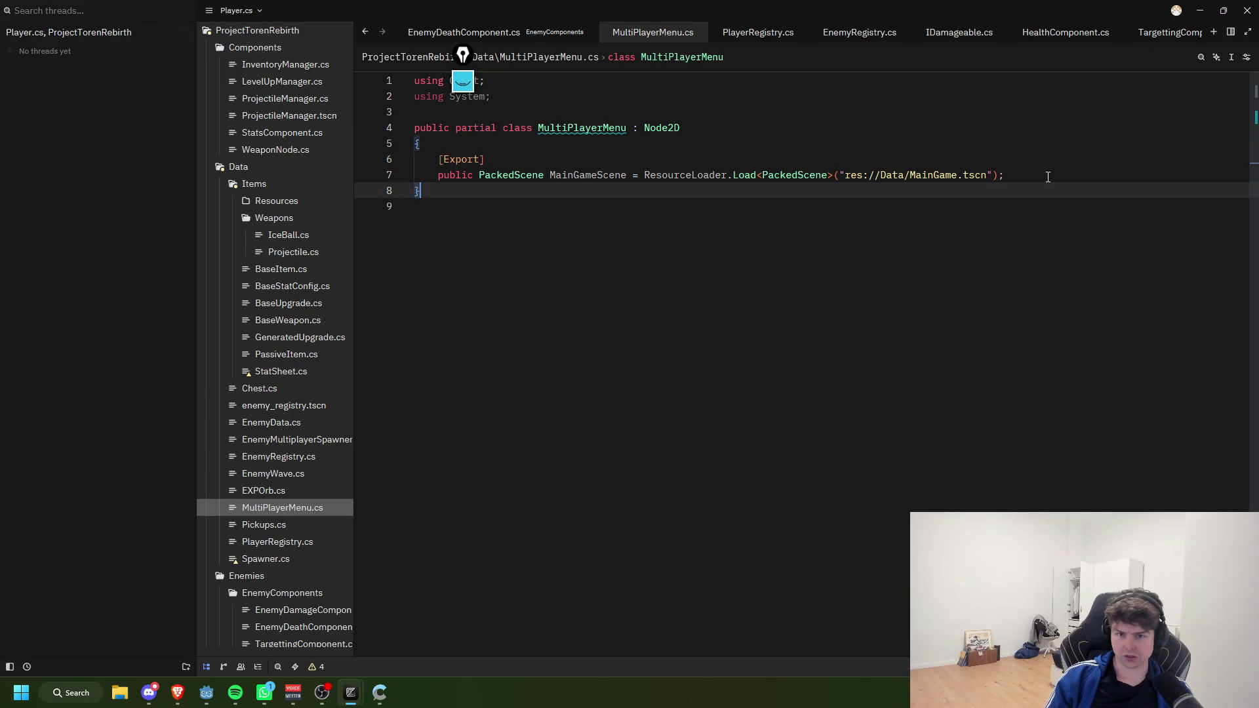
key(Return)
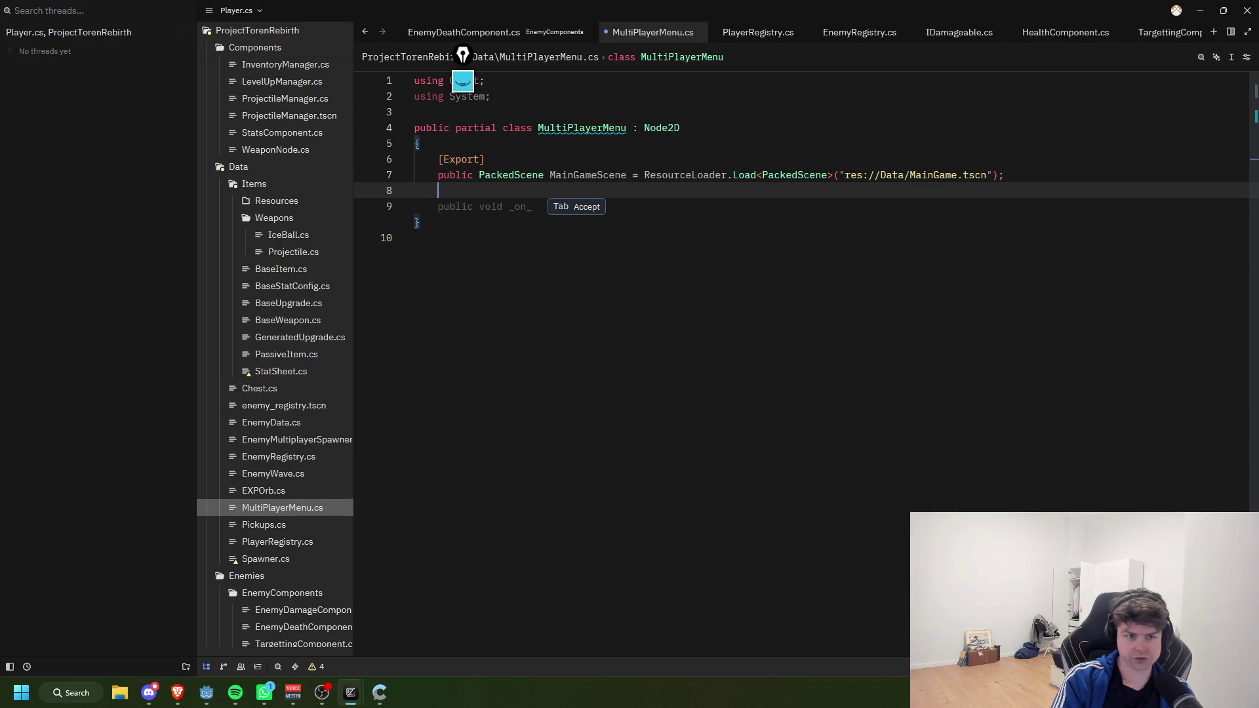
text(public int)
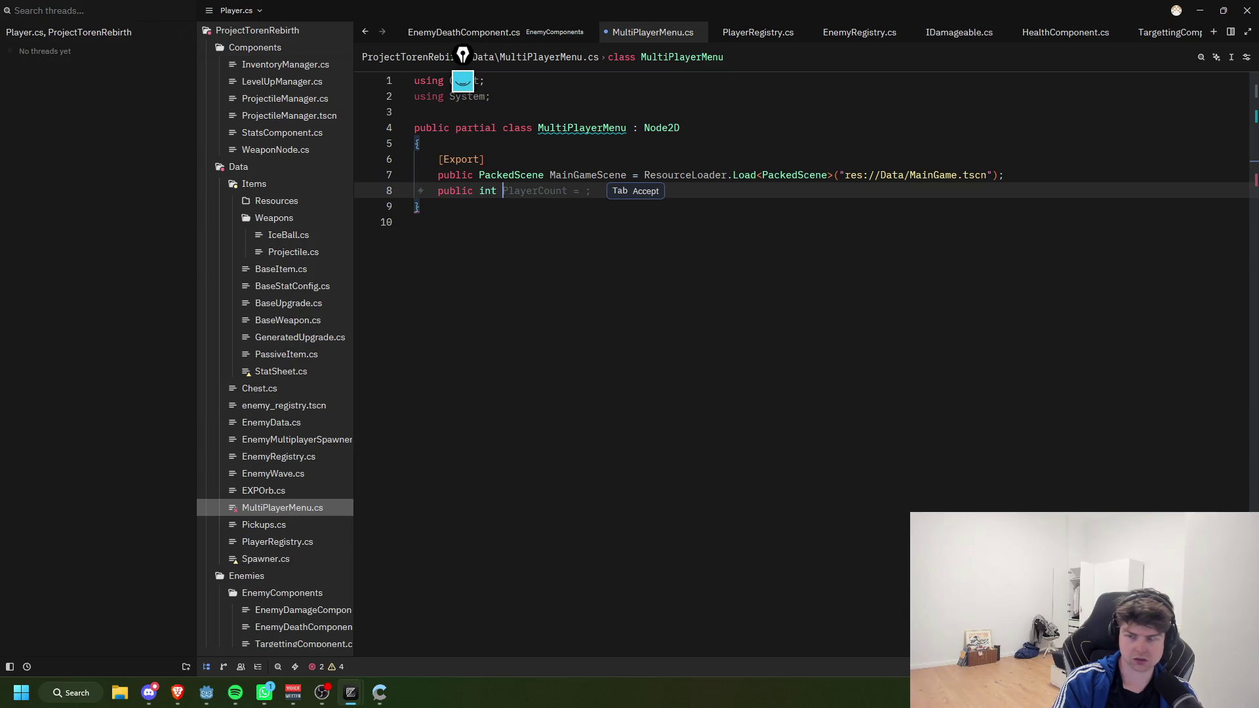
text(current_lobb)
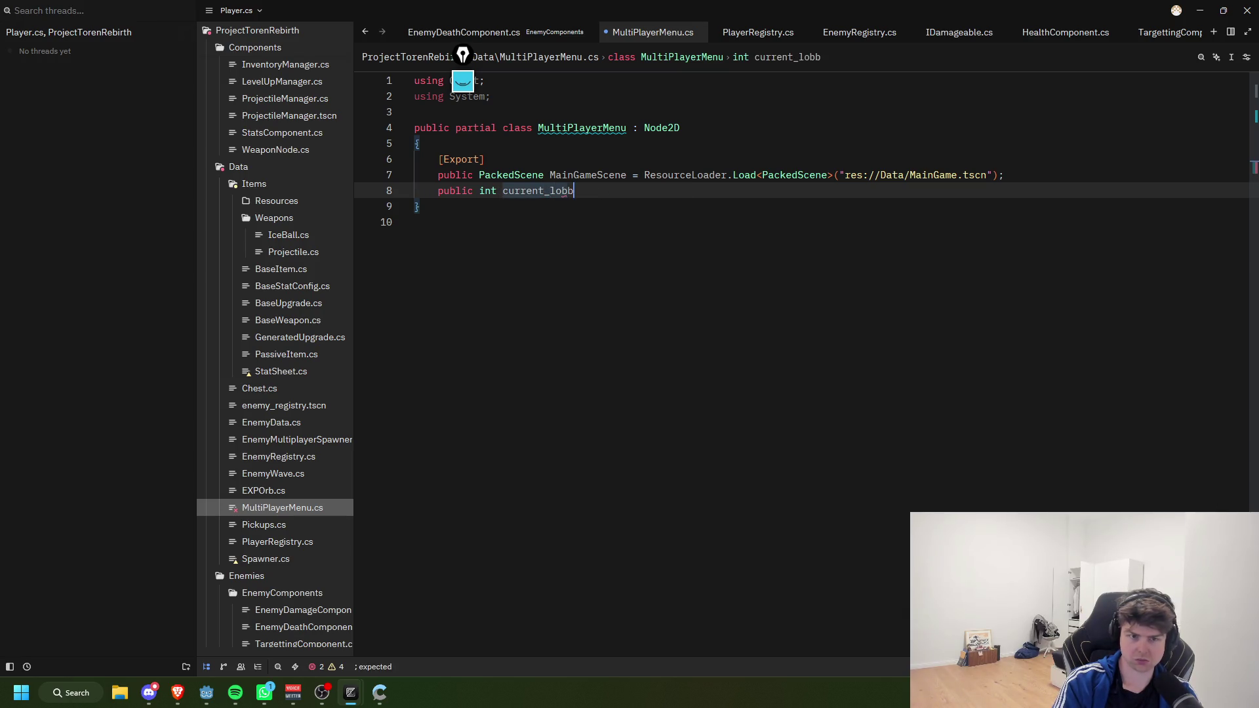
text(y)
key(BackSpace)
key(BackSpace)
key(BackSpace)
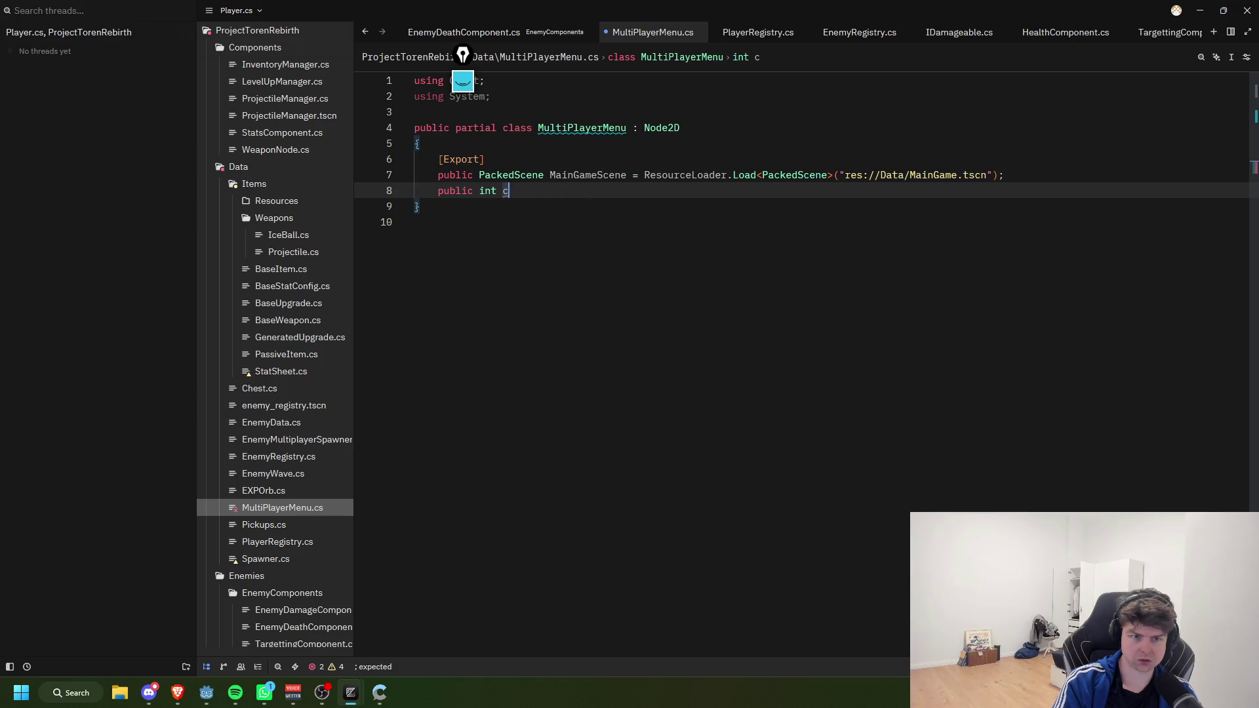
key(BackSpace)
text(CurrentLobd)
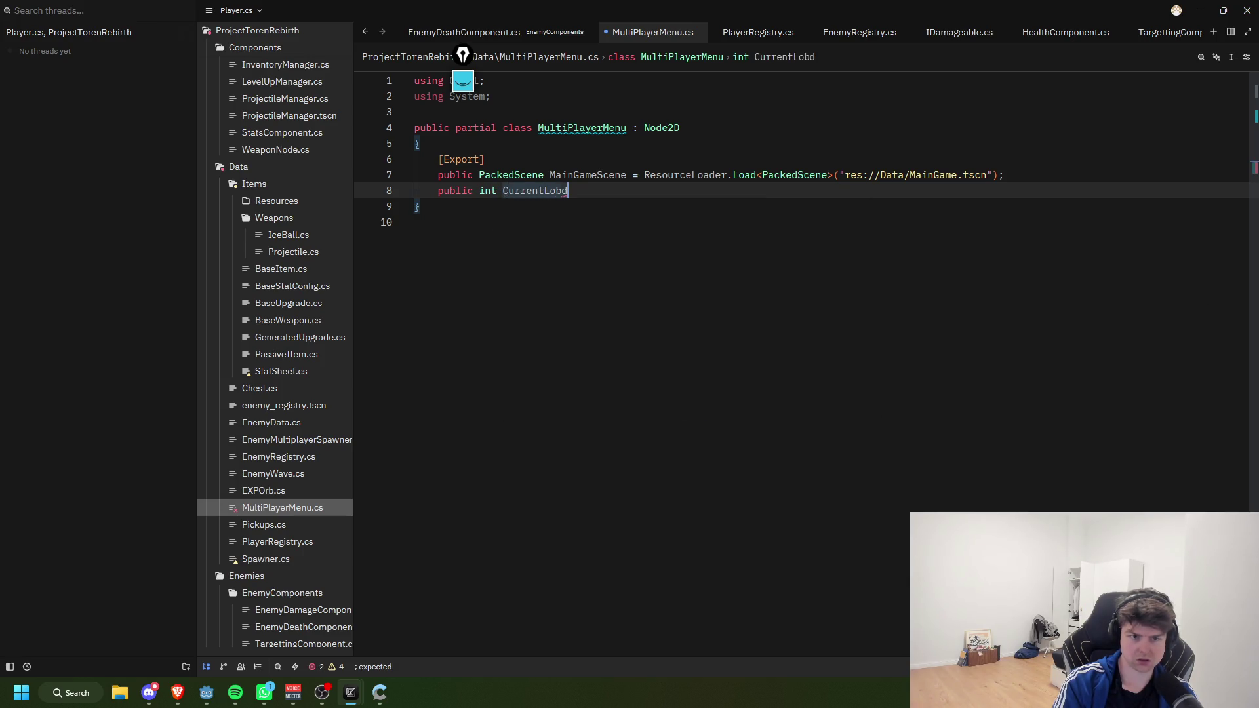
key(BackSpace)
text(byId)
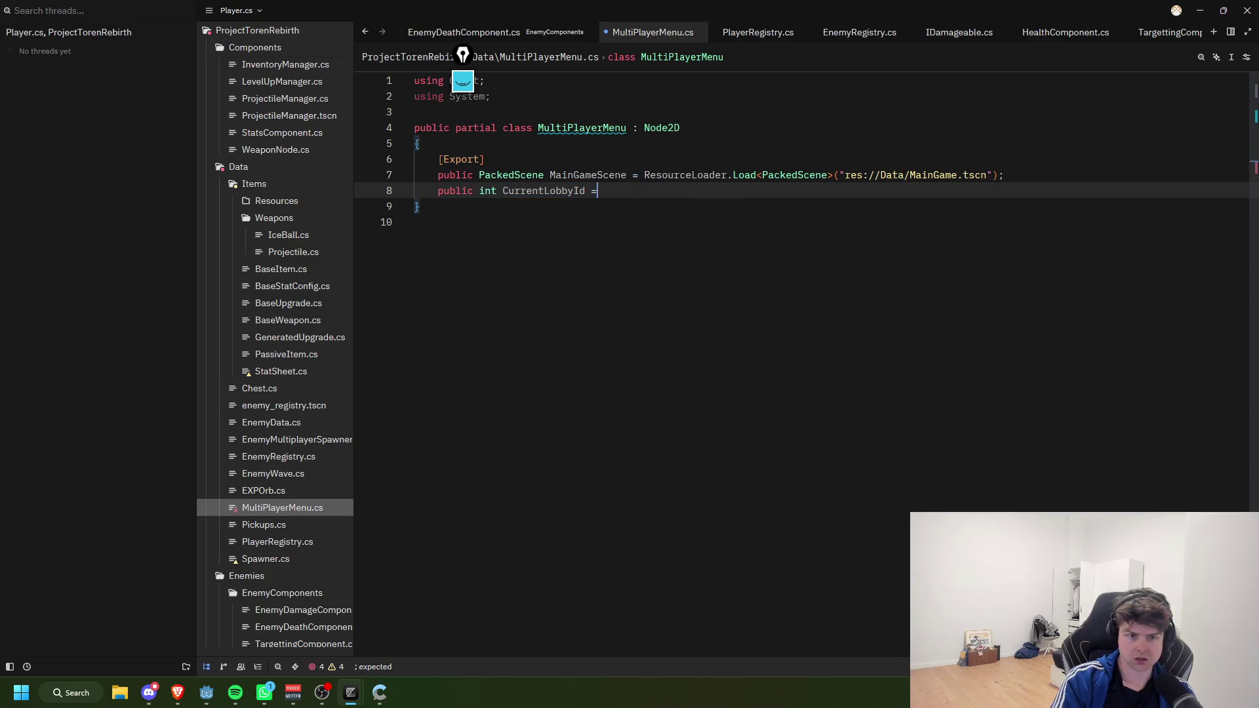
key(Tab)
text(= 0;)
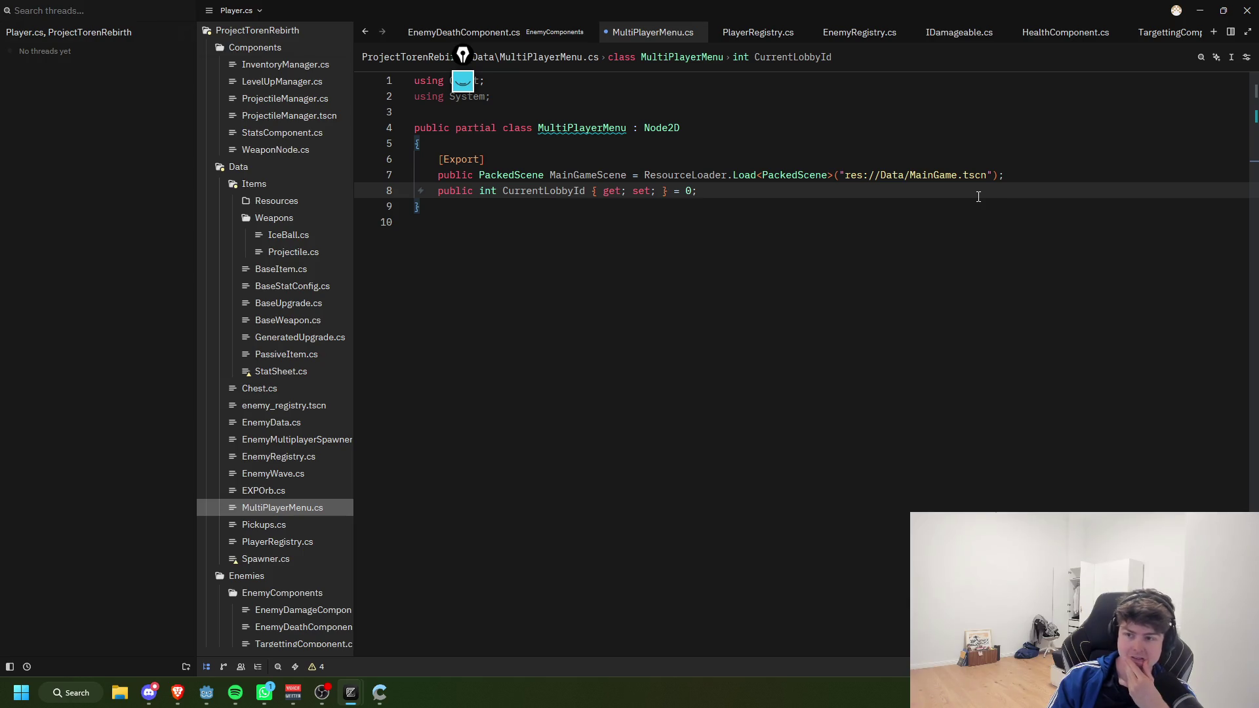
Step: Add public bool fields IsHost and IsJoining, renaming them from snake_case to PascalCase
key(Return)
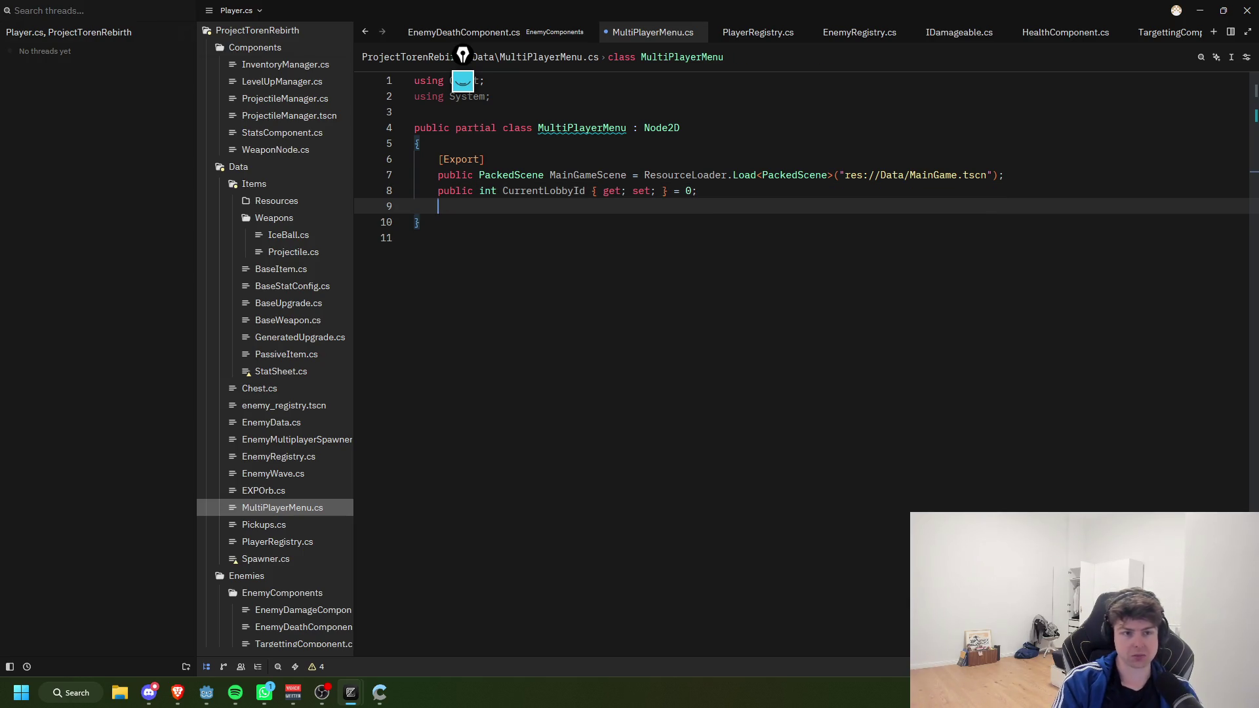
text(public bool )
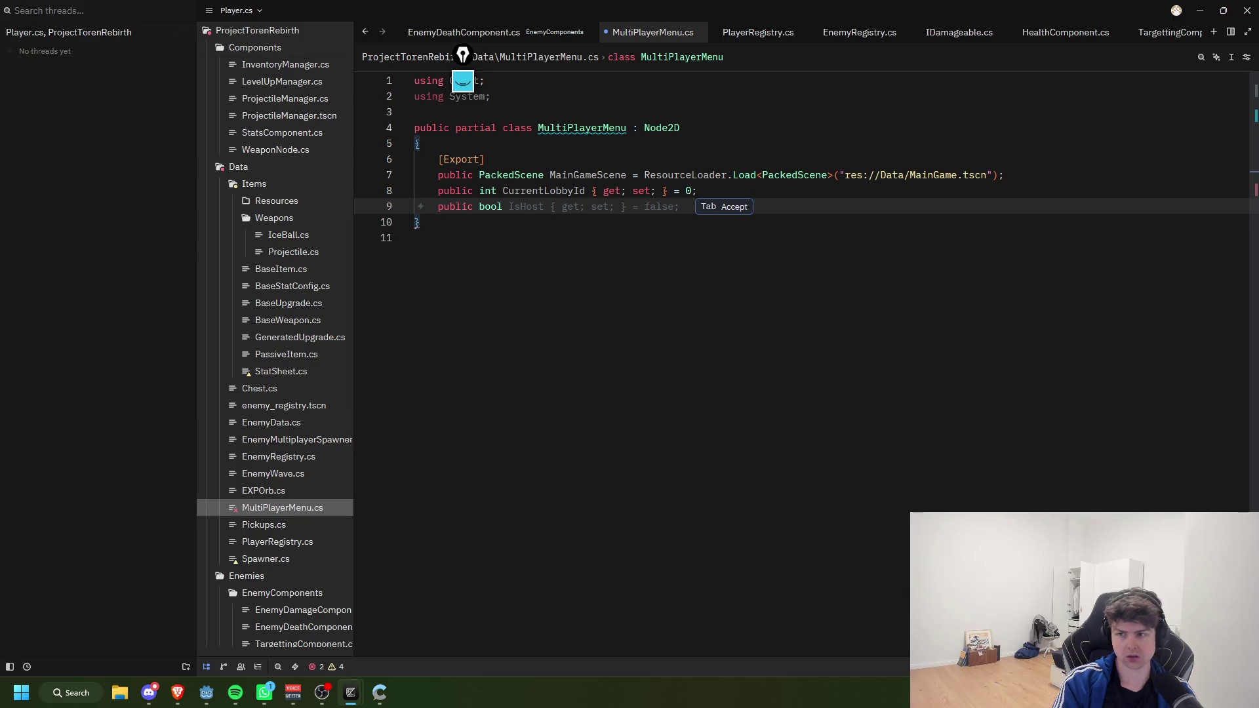
text(is_host)
key(Tab)
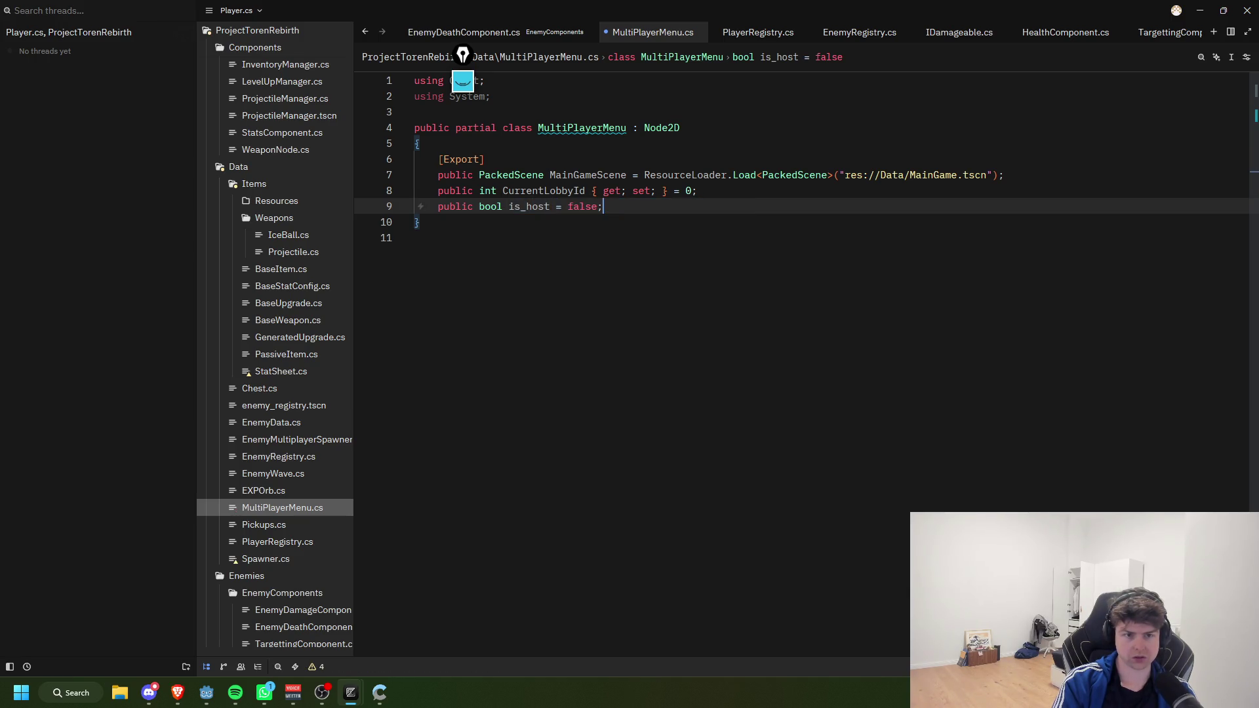
key(Return)
text(public bool is_join)
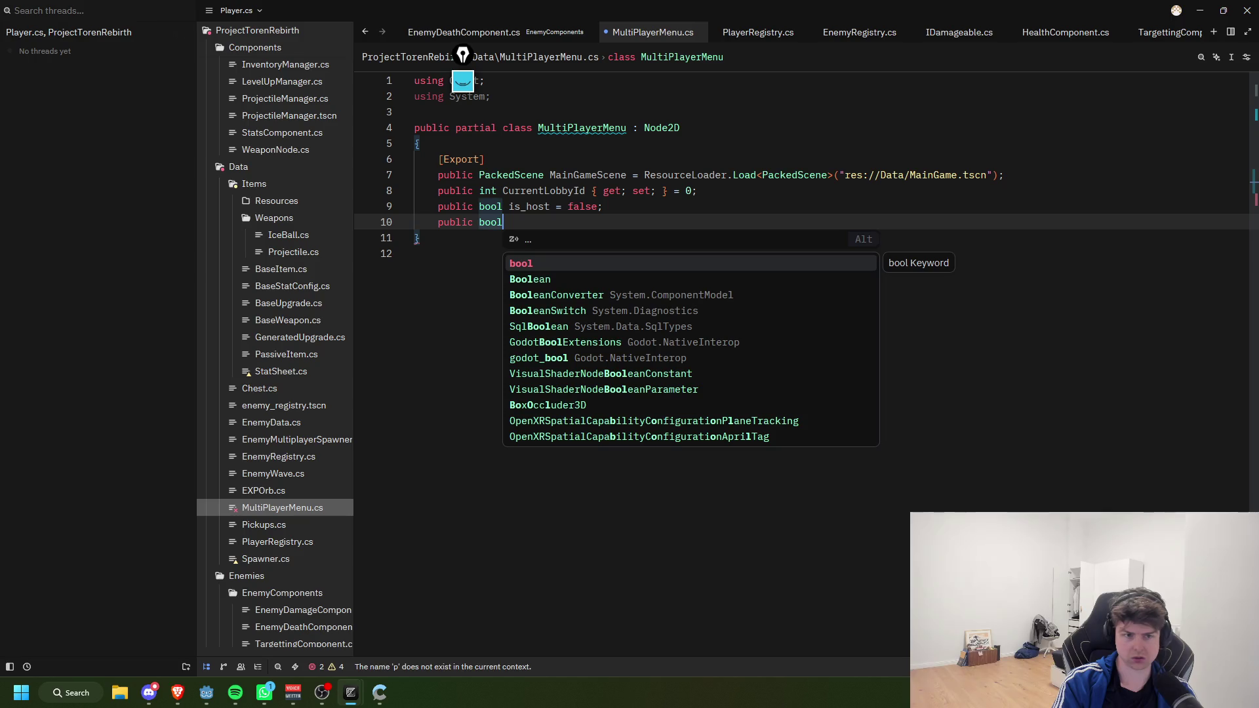
key(BackSpace)
key(BackSpace)
key(BackSpace)
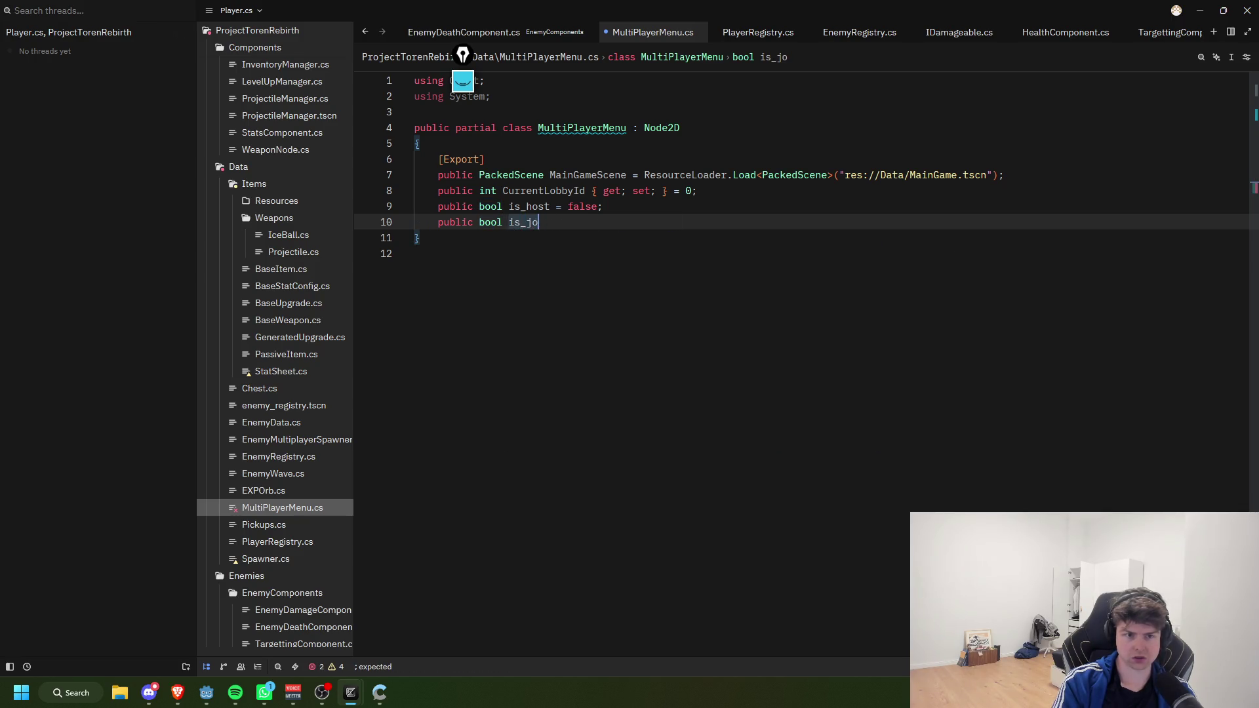
text(IsJoining)
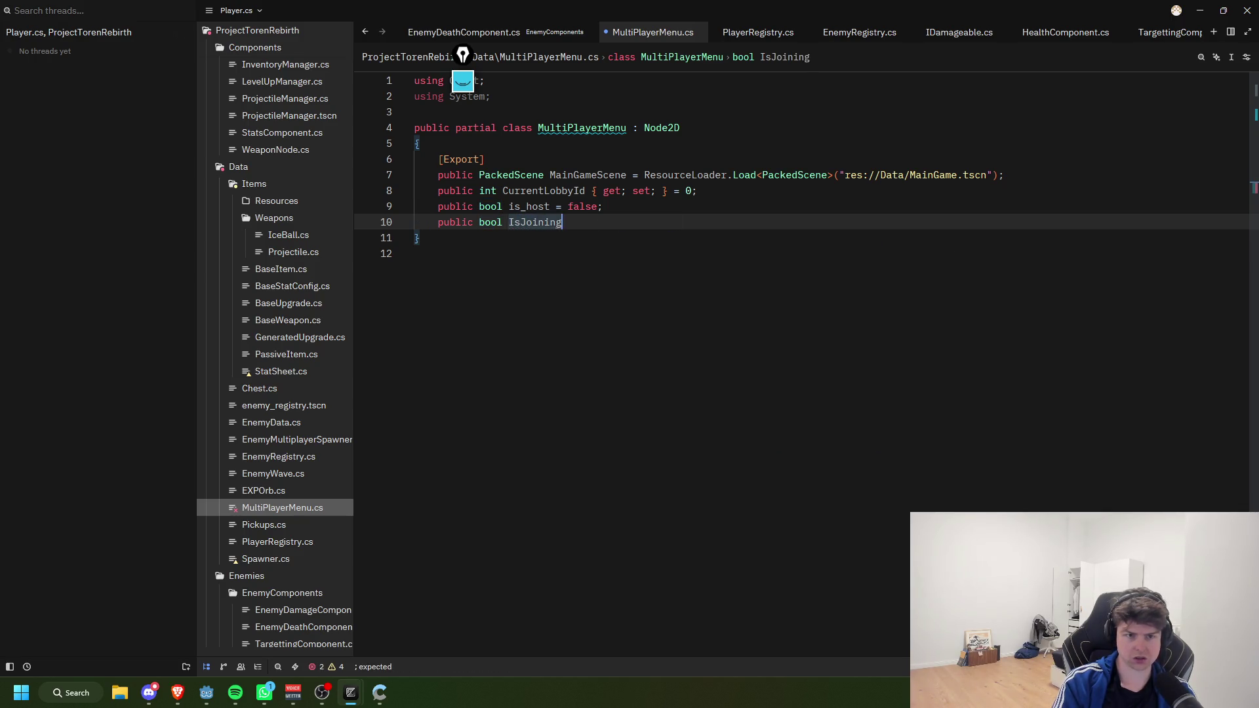
double_click(528, 207)
text(i)
key(BackSpace)
text(IsHost)
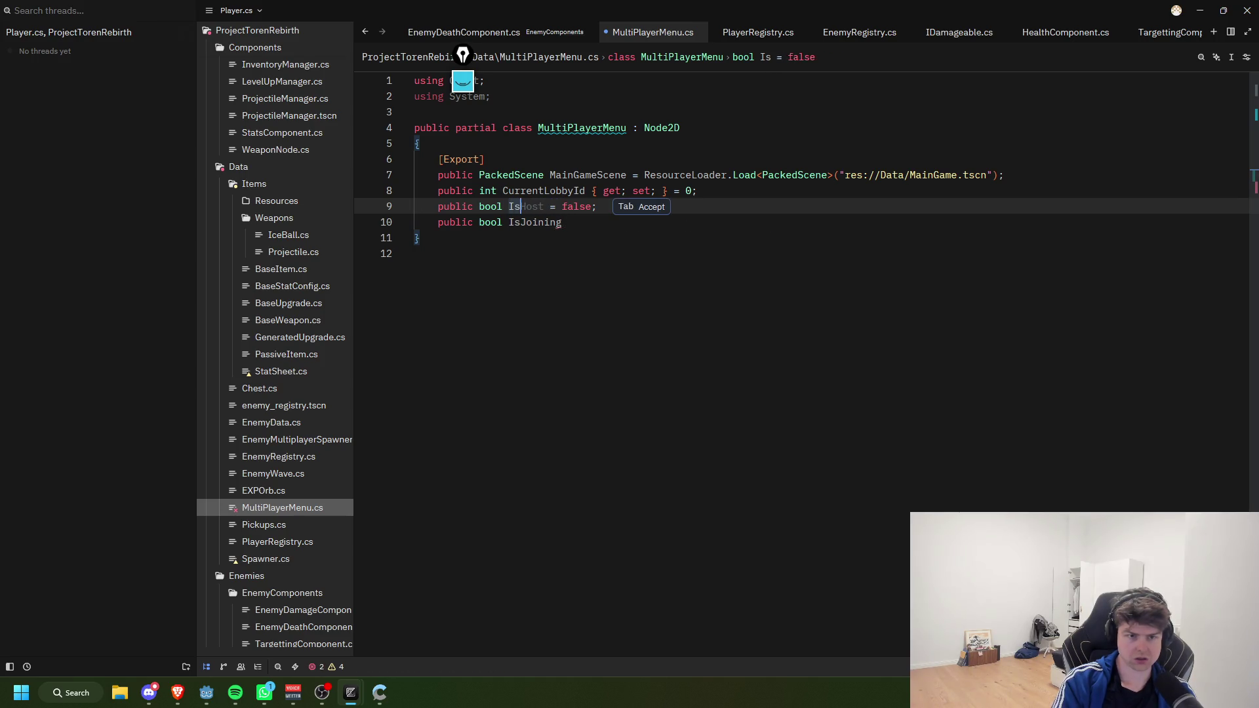
Step: Default IsJoining to false, add public bool RelayReady = false, and save MultiPlayerMenu.cs
key(Down)
key(End)
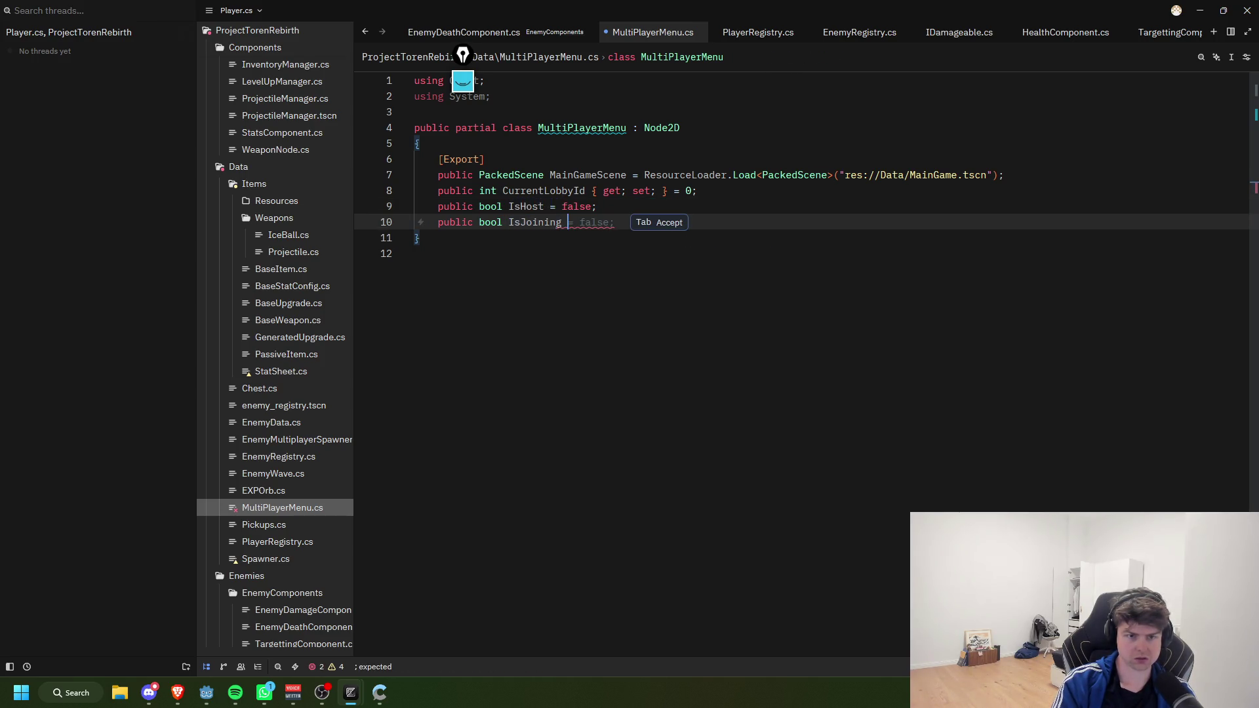
key(Tab)
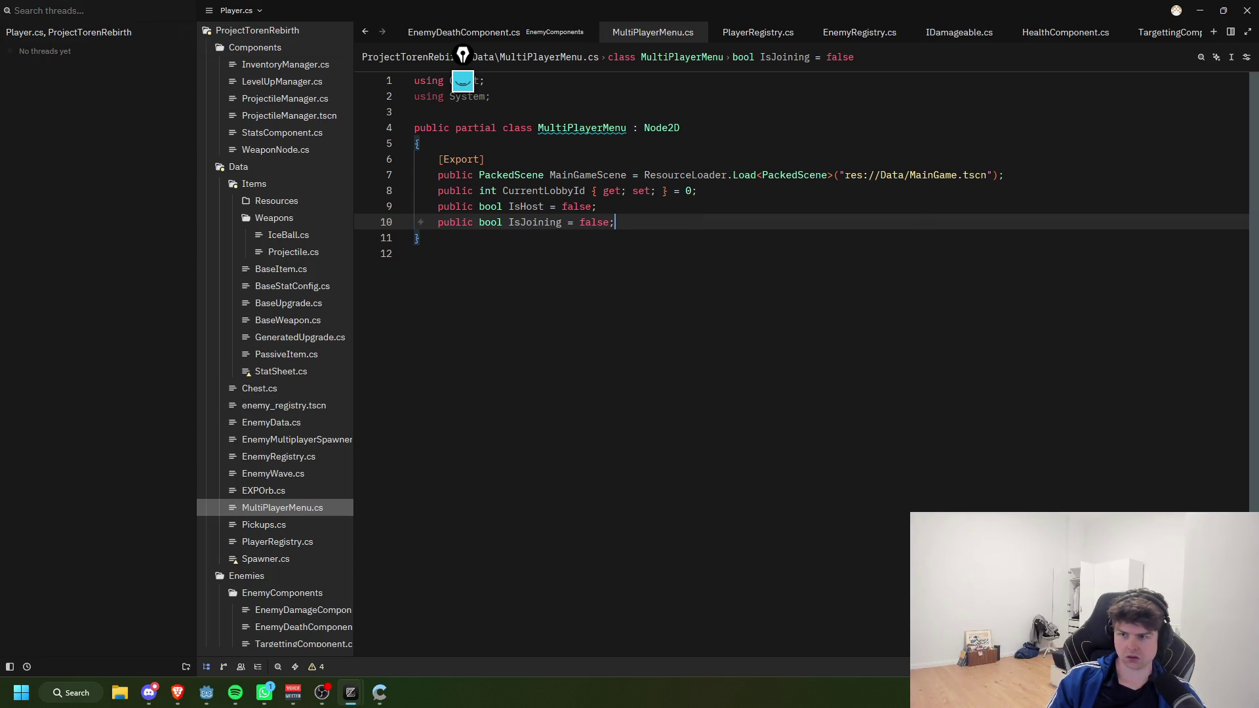
key(Return)
text(public bo)
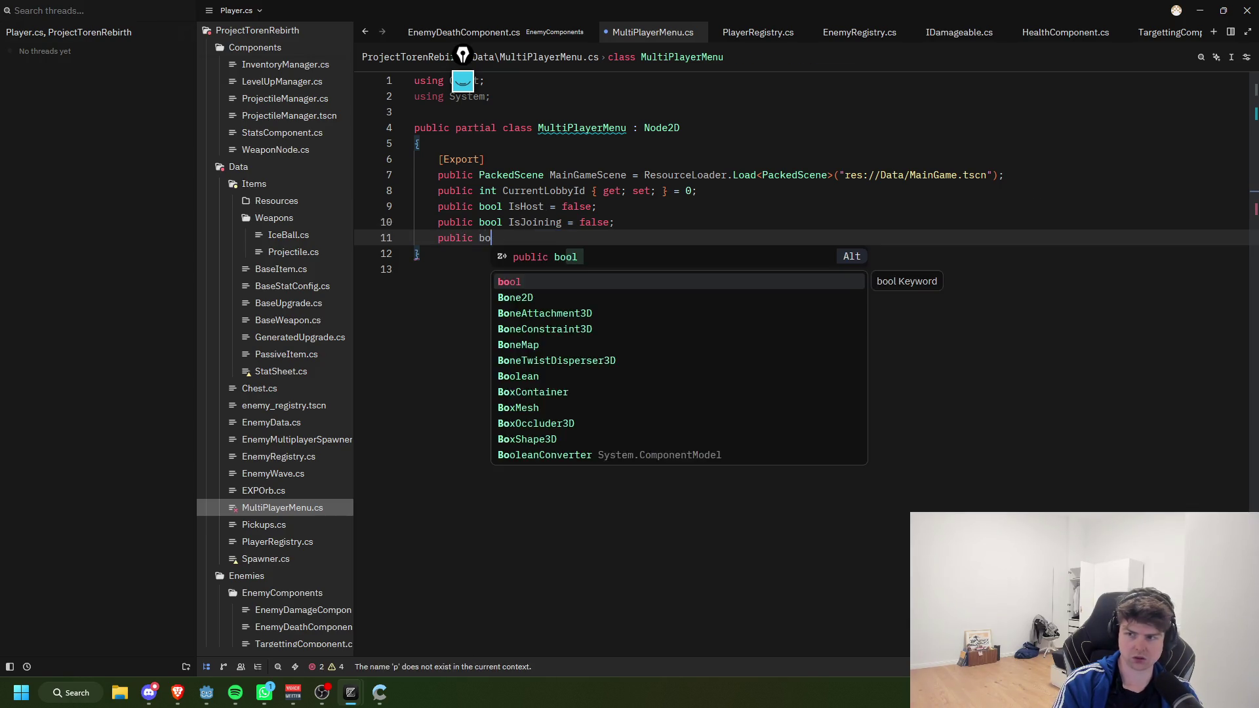
text(ol RelayR)
text(eady = false;)
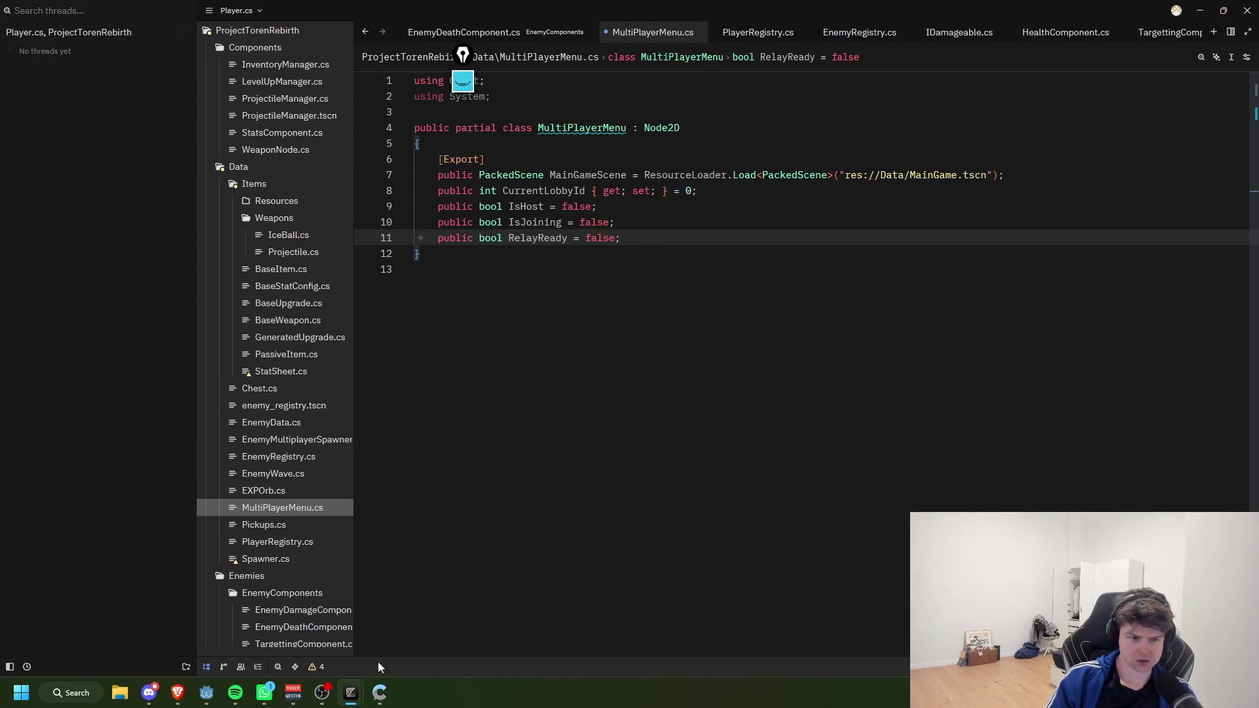
key(ctrl+s)
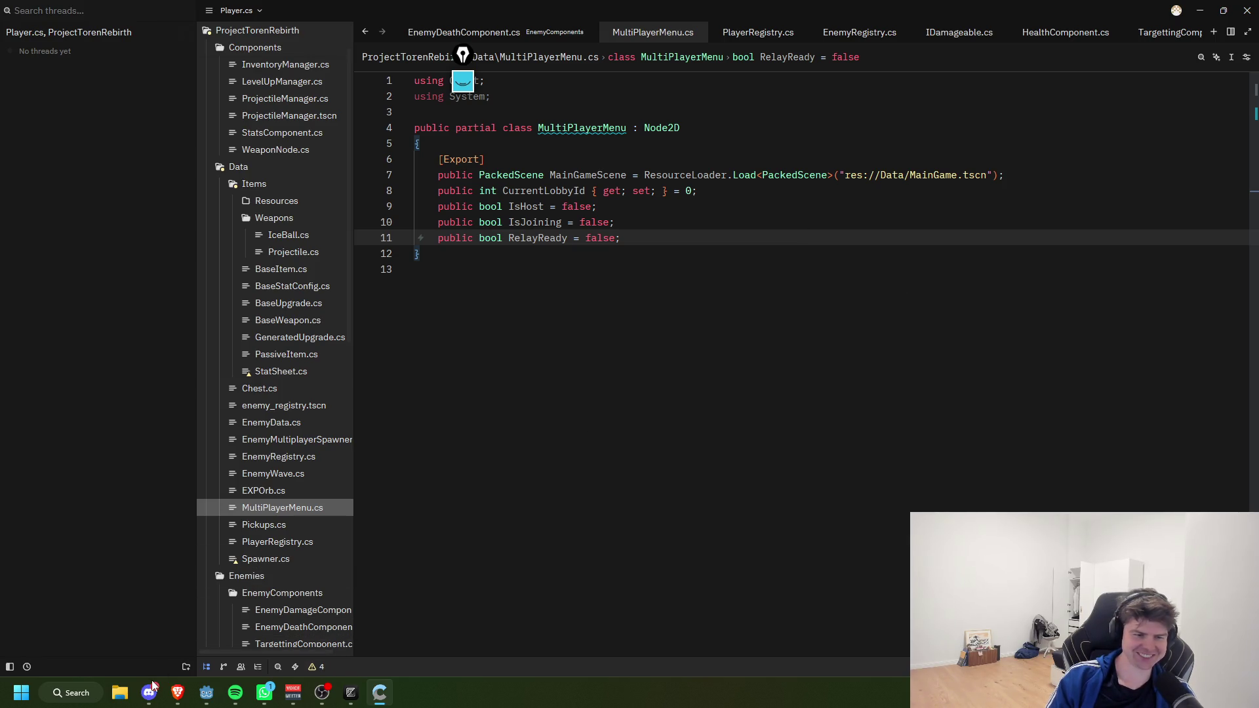
mouse_move(207, 692)
click(312, 610)
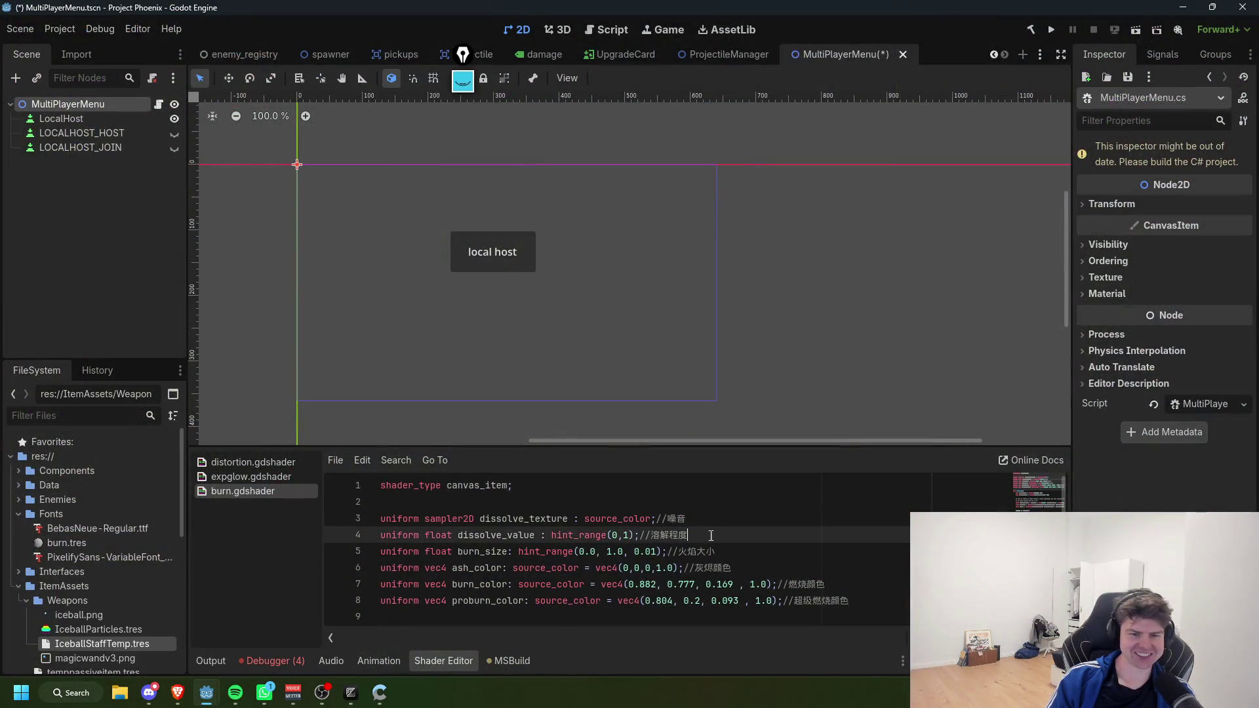
click(694, 519)
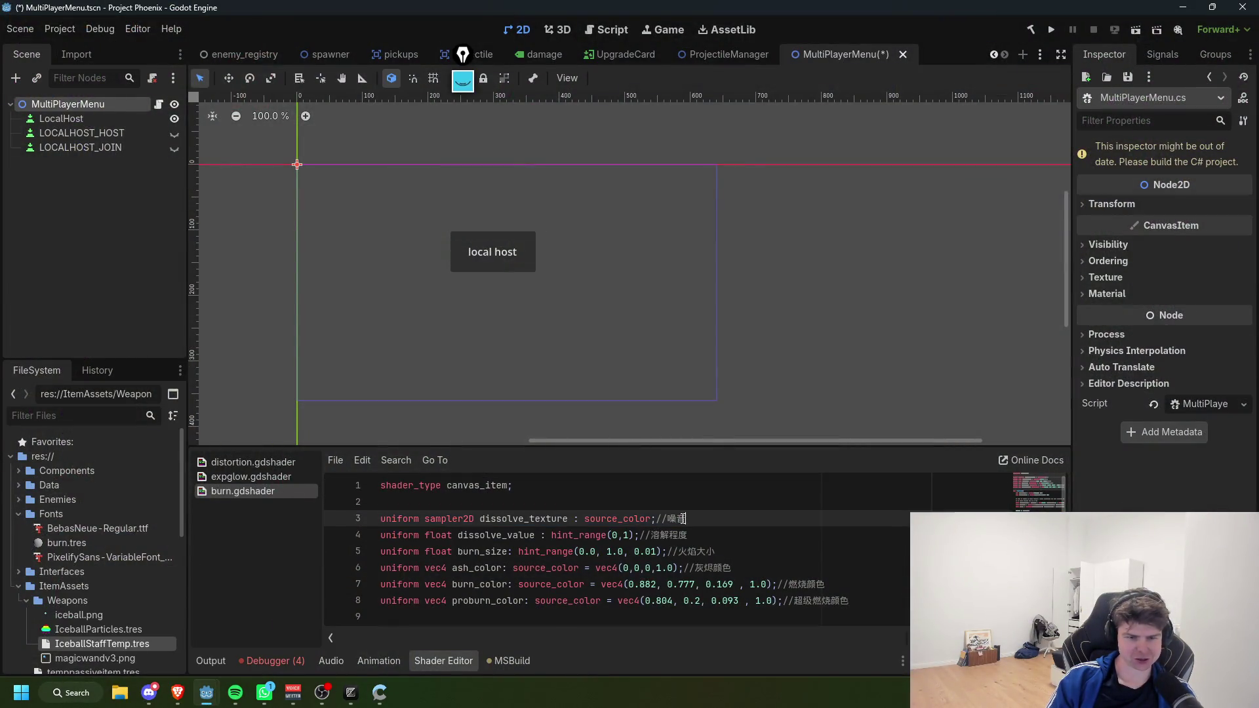
scroll(705, 531, down, 3)
scroll(718, 539, up, 3)
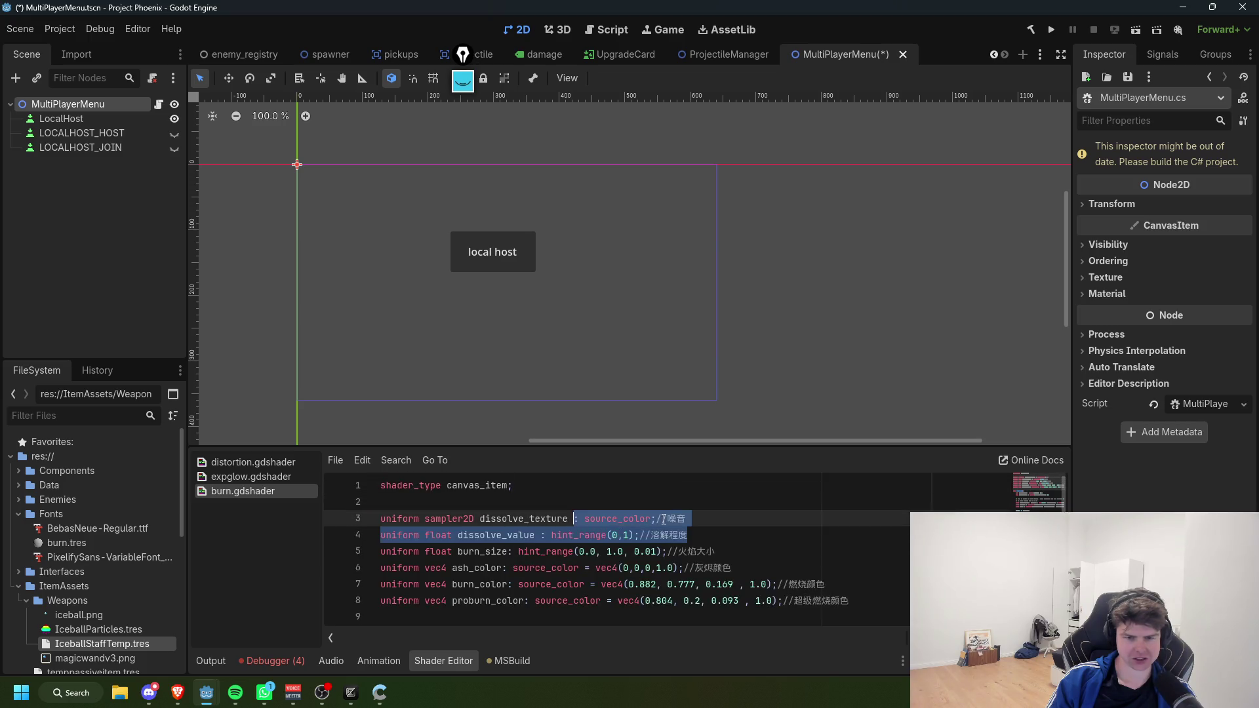
scroll(715, 542, down, 3)
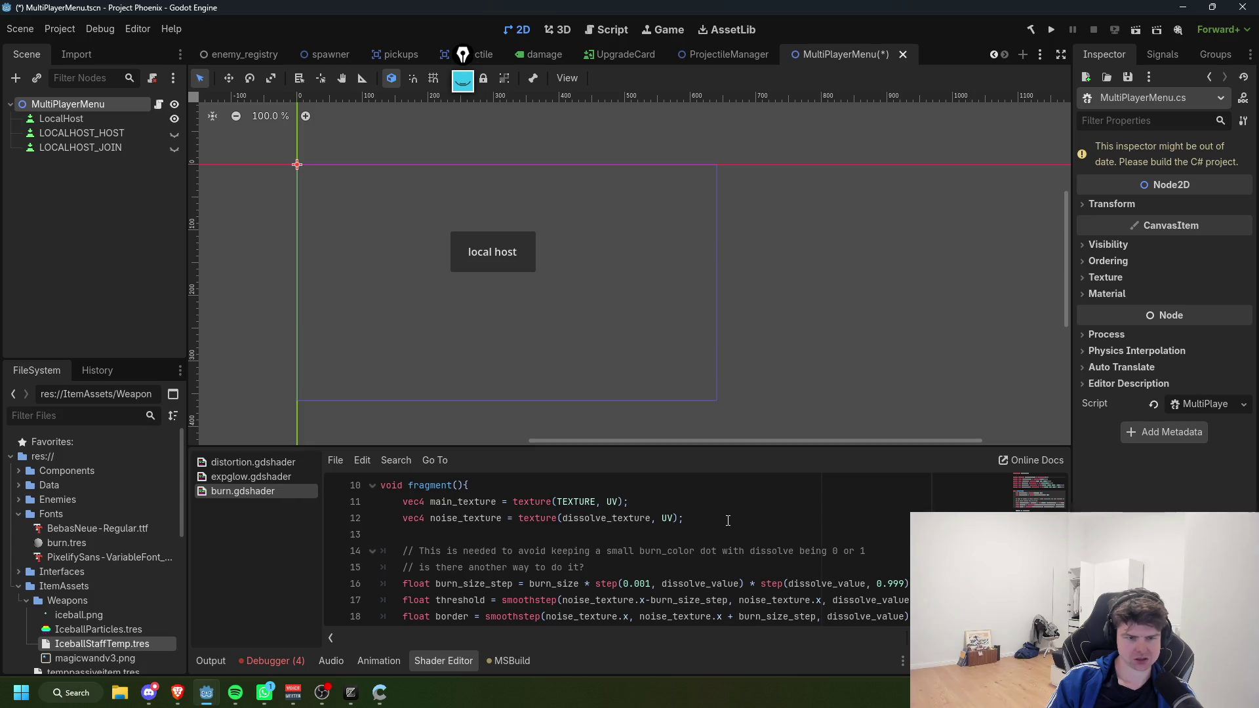
scroll(721, 525, up, 3)
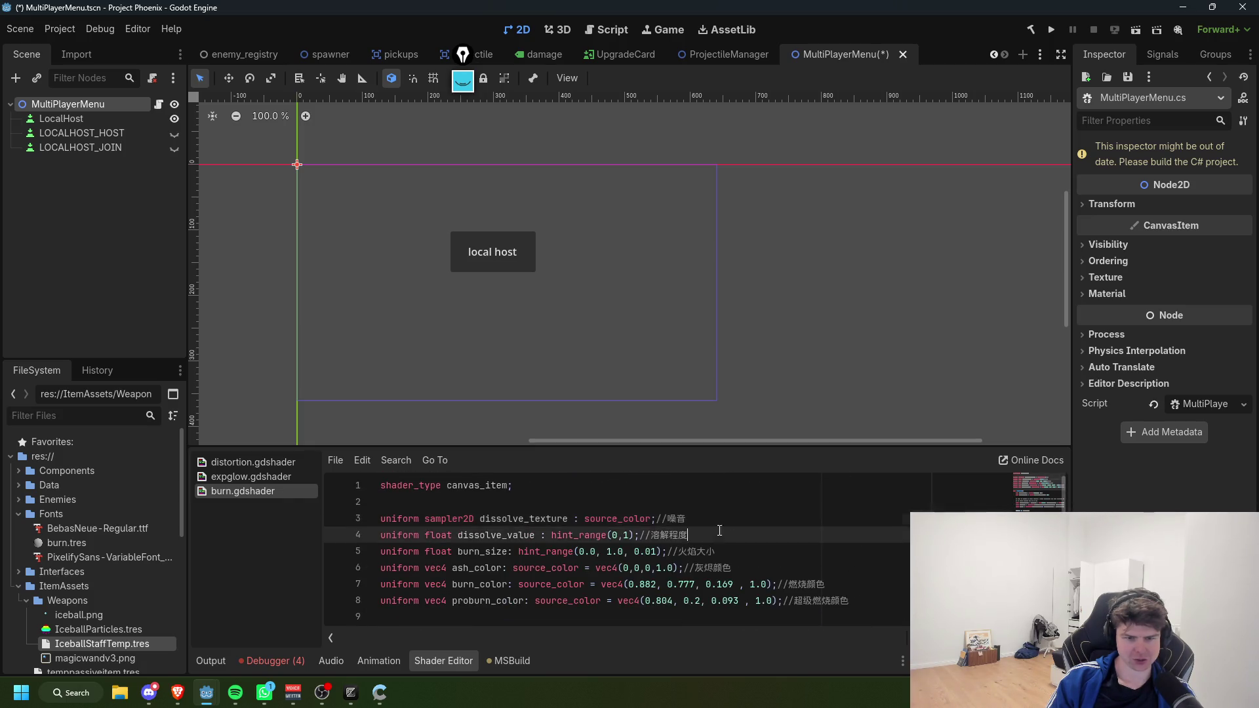
scroll(704, 535, down, 3)
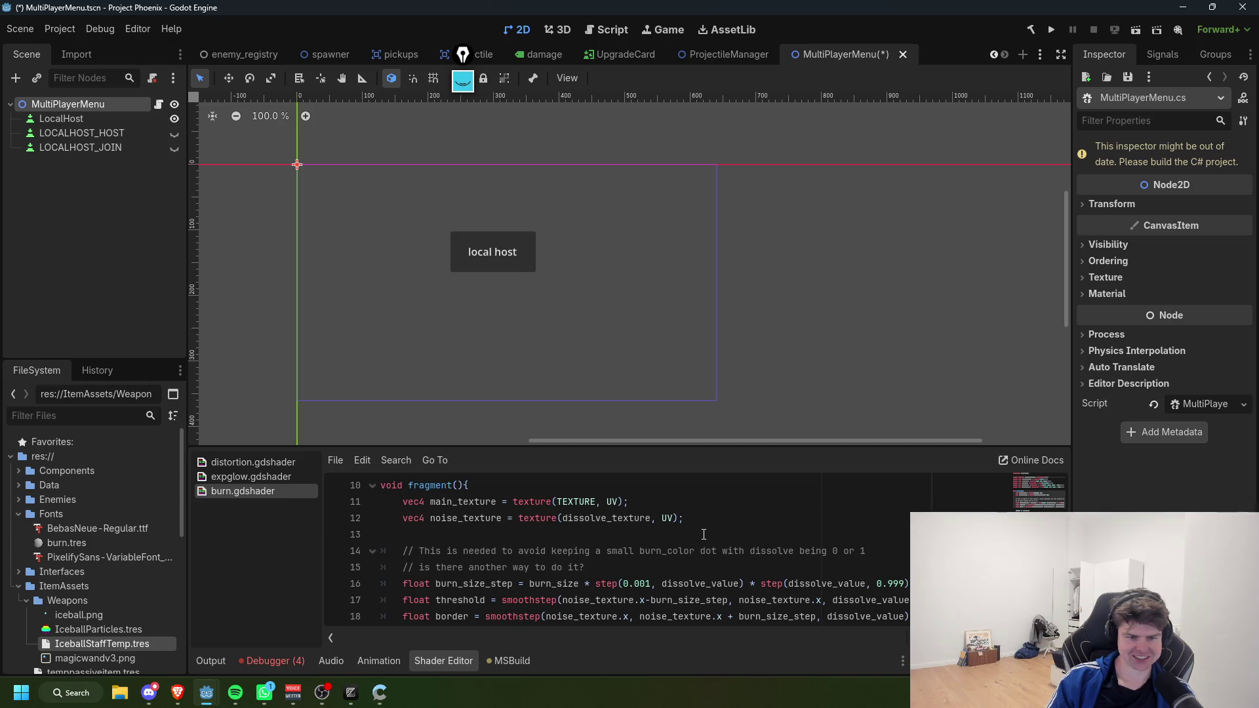
scroll(623, 548, down, 2)
scroll(588, 553, up, 2)
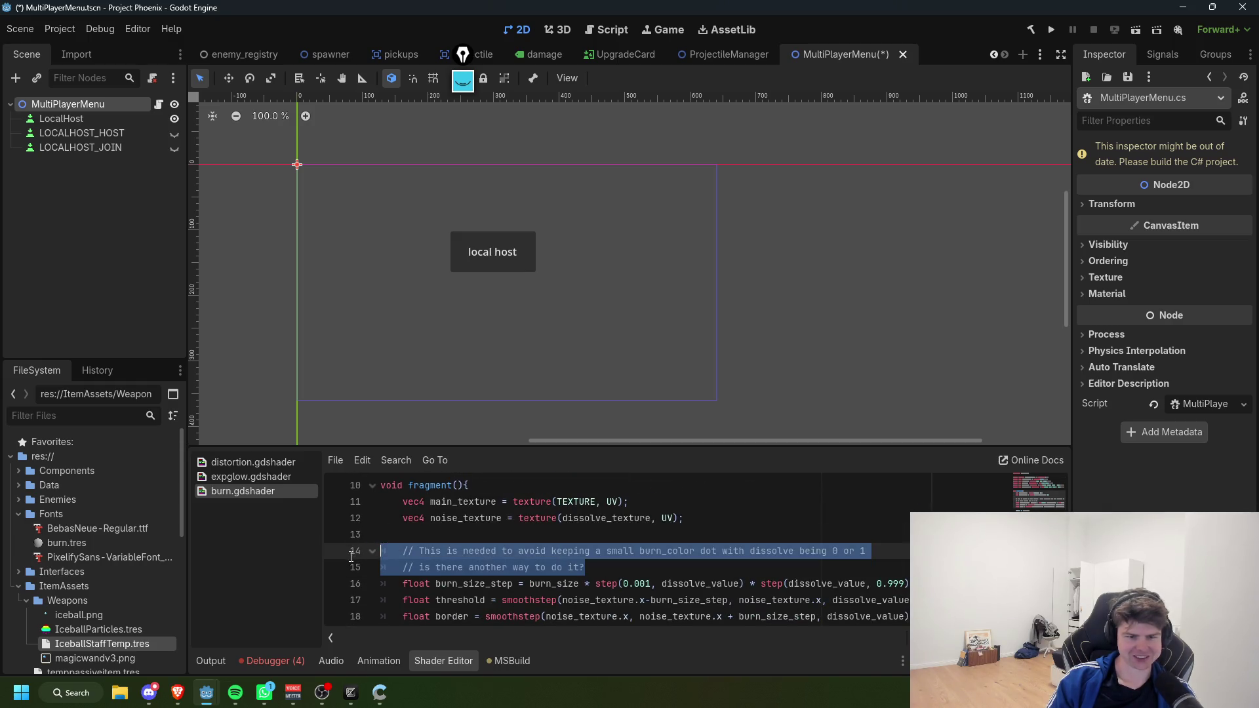
drag(524, 552, 664, 552)
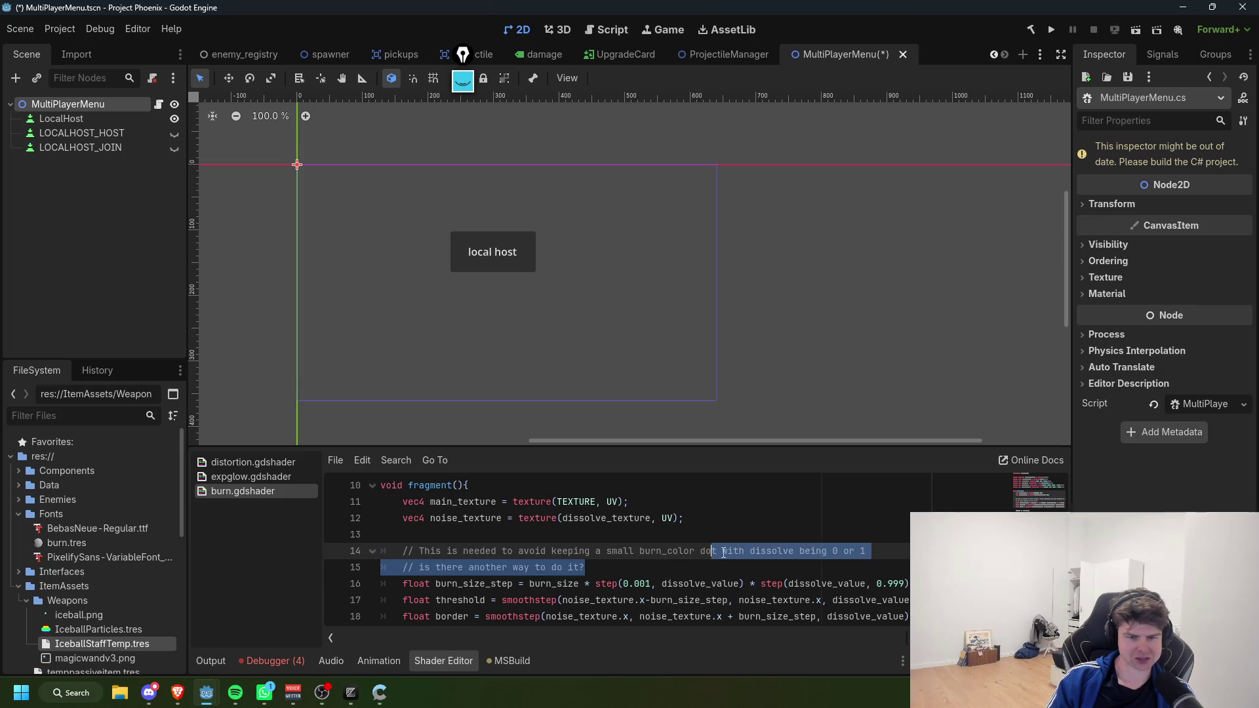
click(845, 565)
drag(640, 567, 401, 568)
click(609, 563)
scroll(609, 558, down, 2)
scroll(609, 558, up, 5)
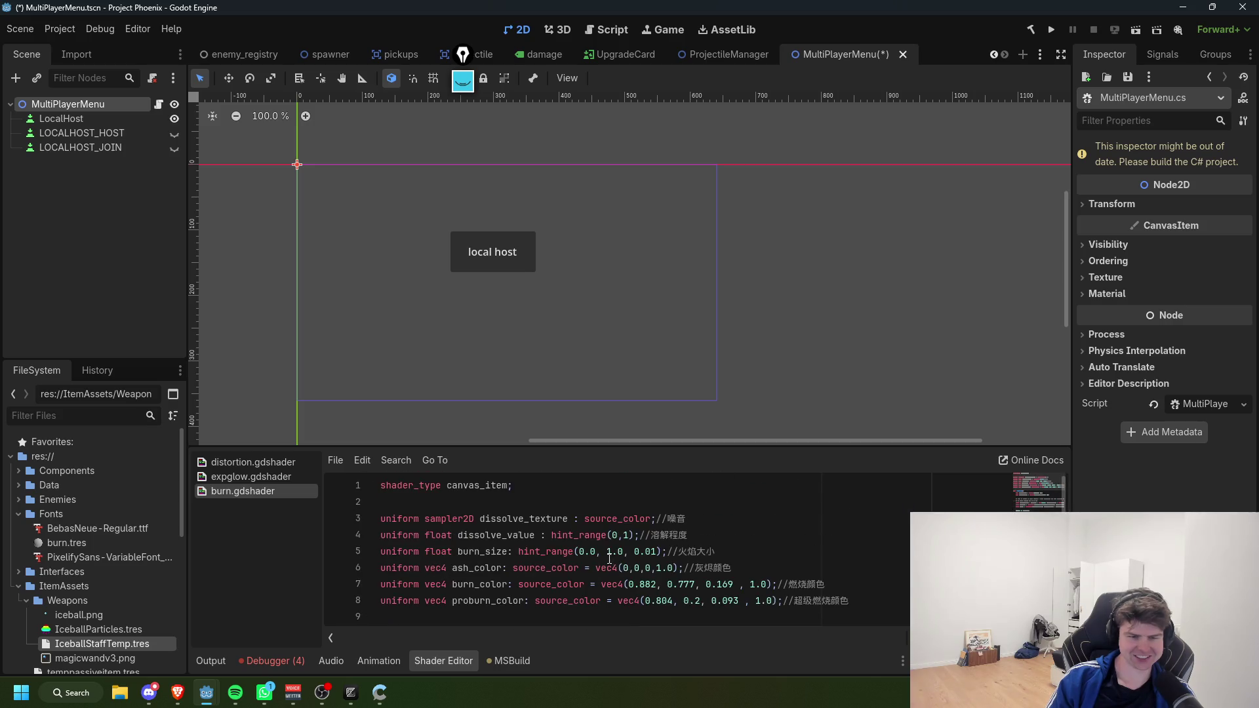
click(676, 520)
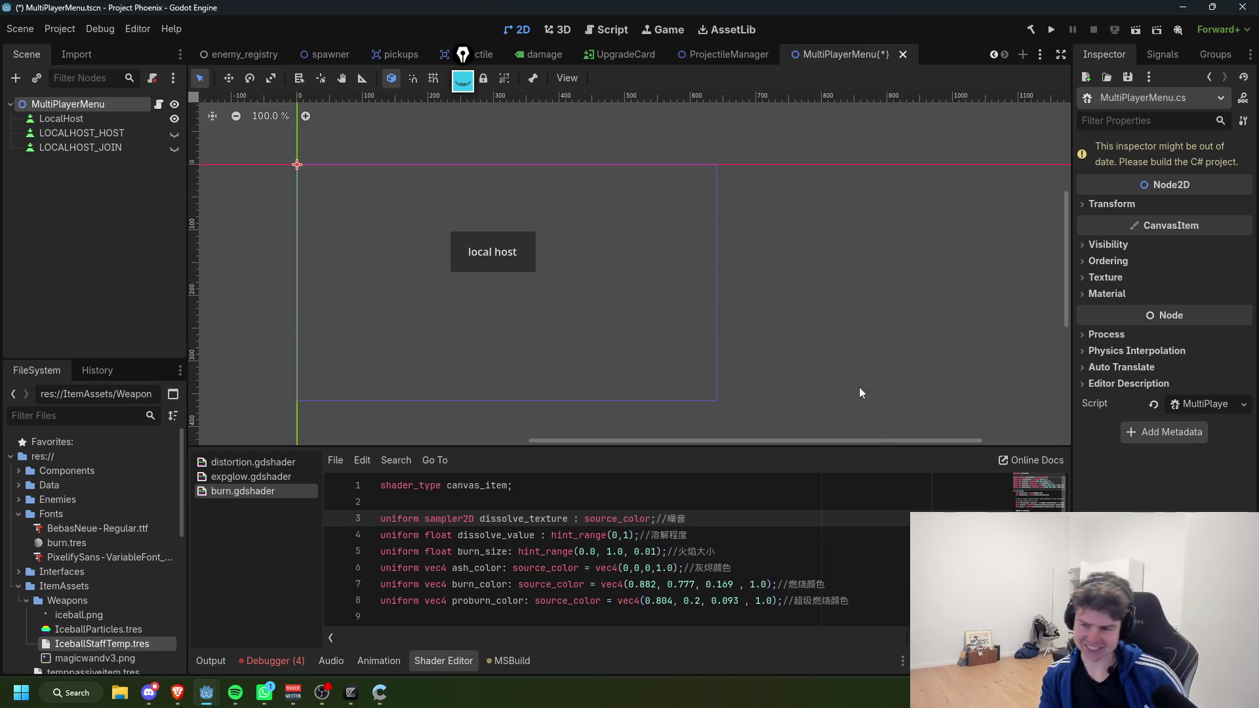
click(649, 496)
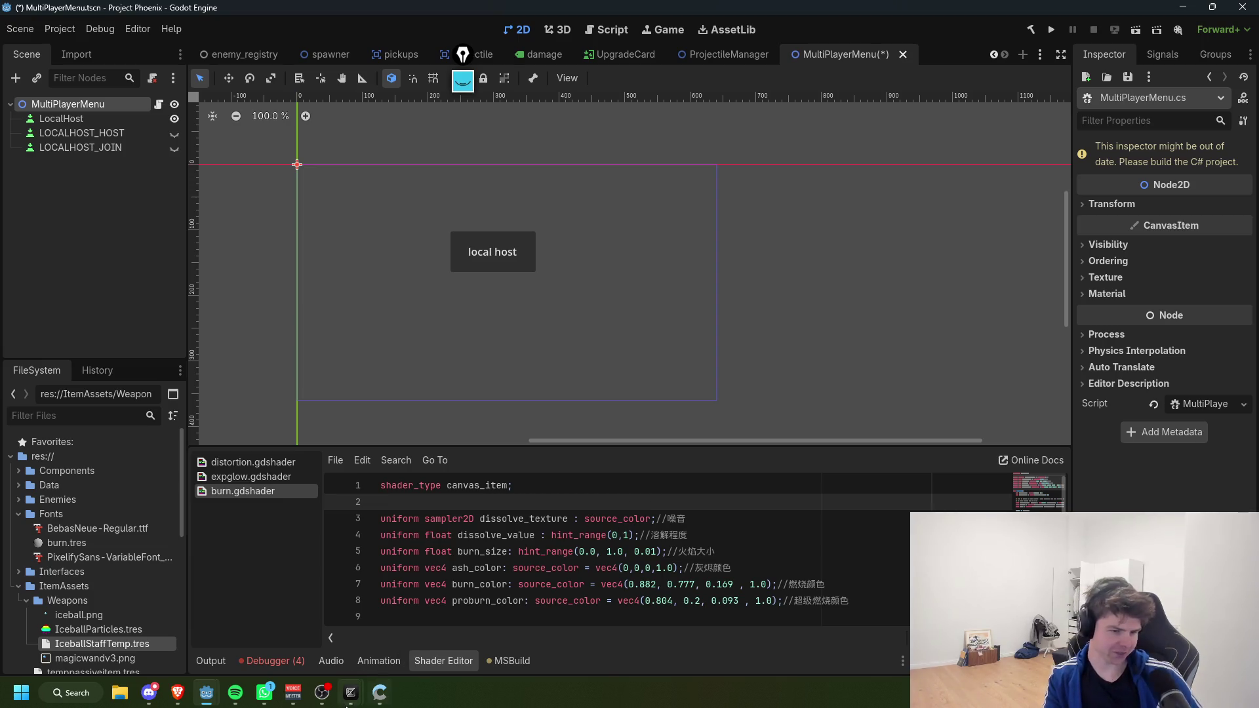
mouse_move(351, 693)
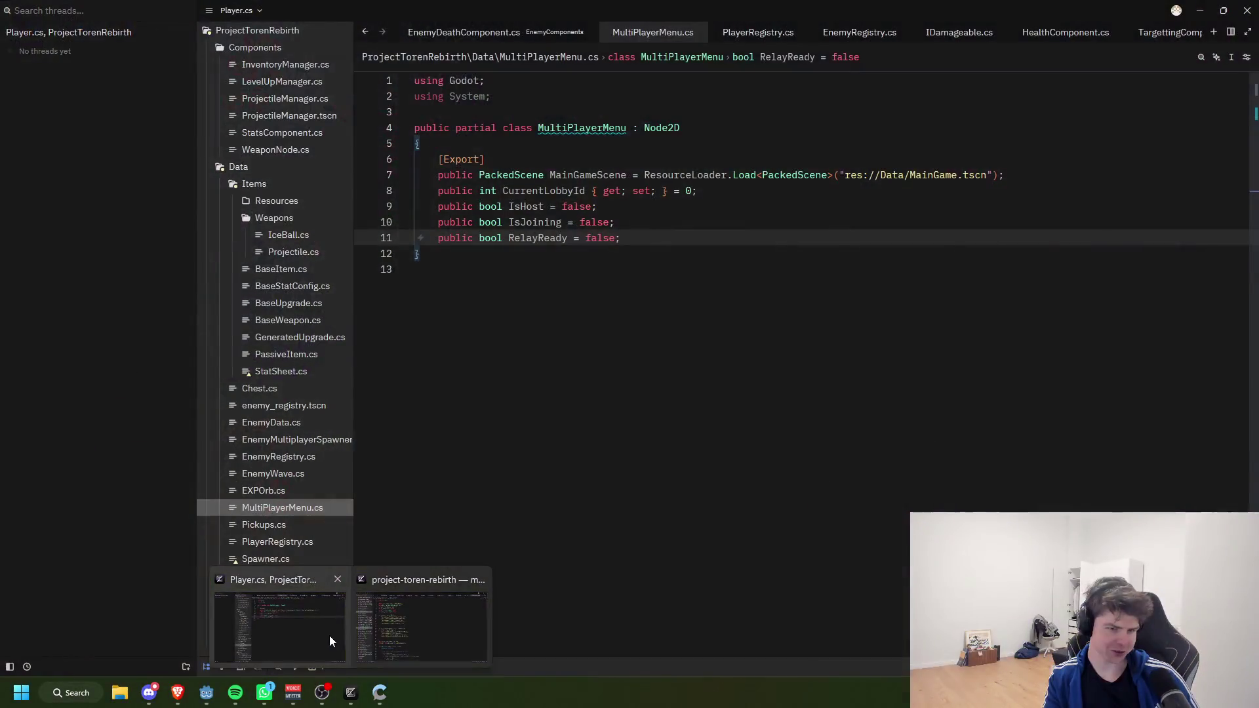
click(329, 636)
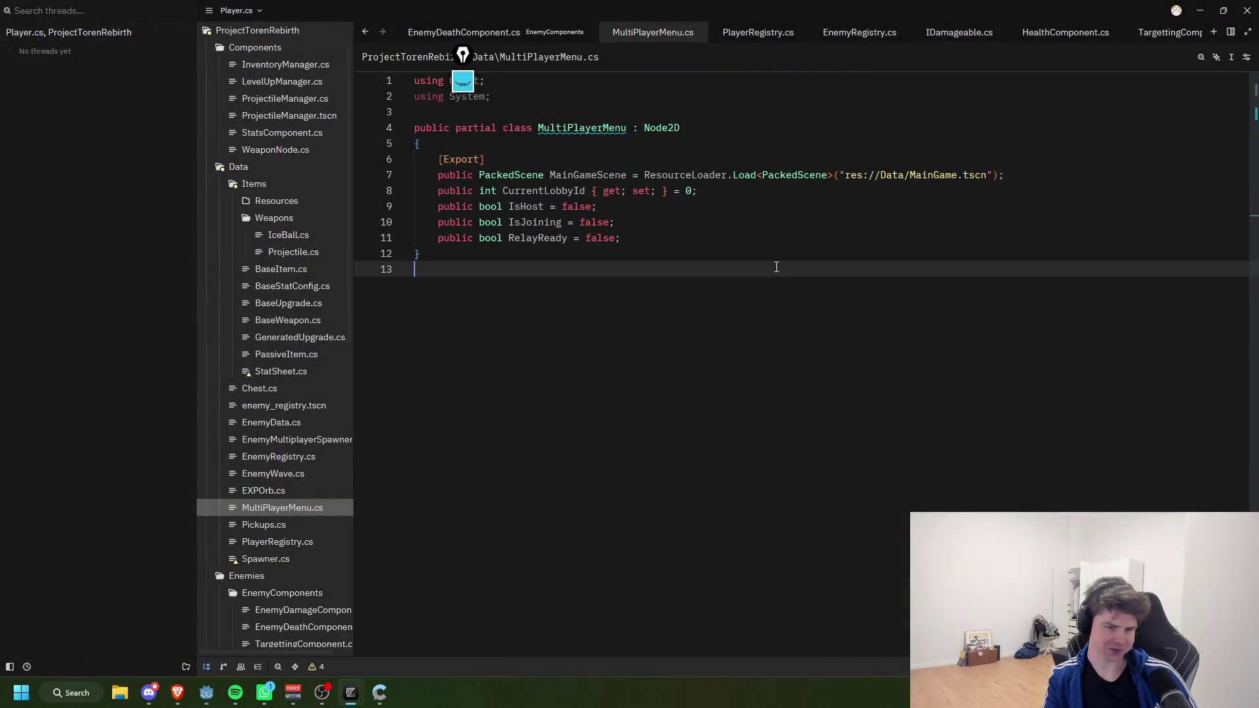
click(775, 259)
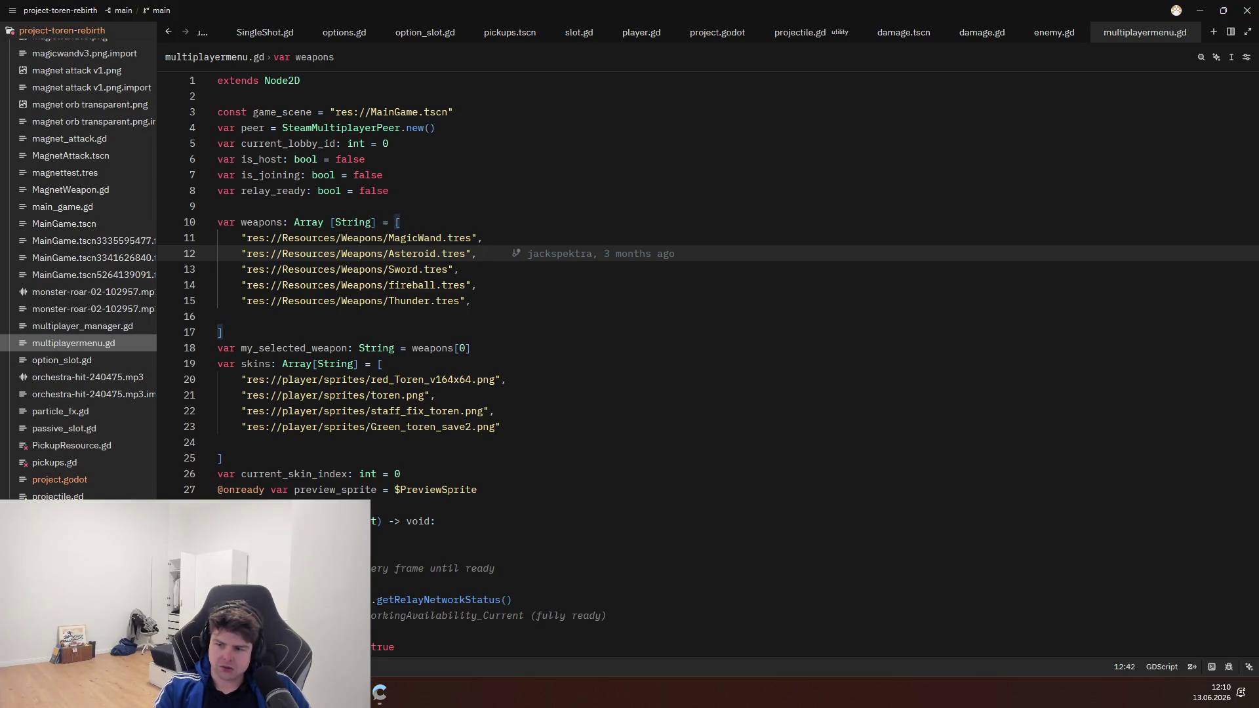
key(alt+Tab)
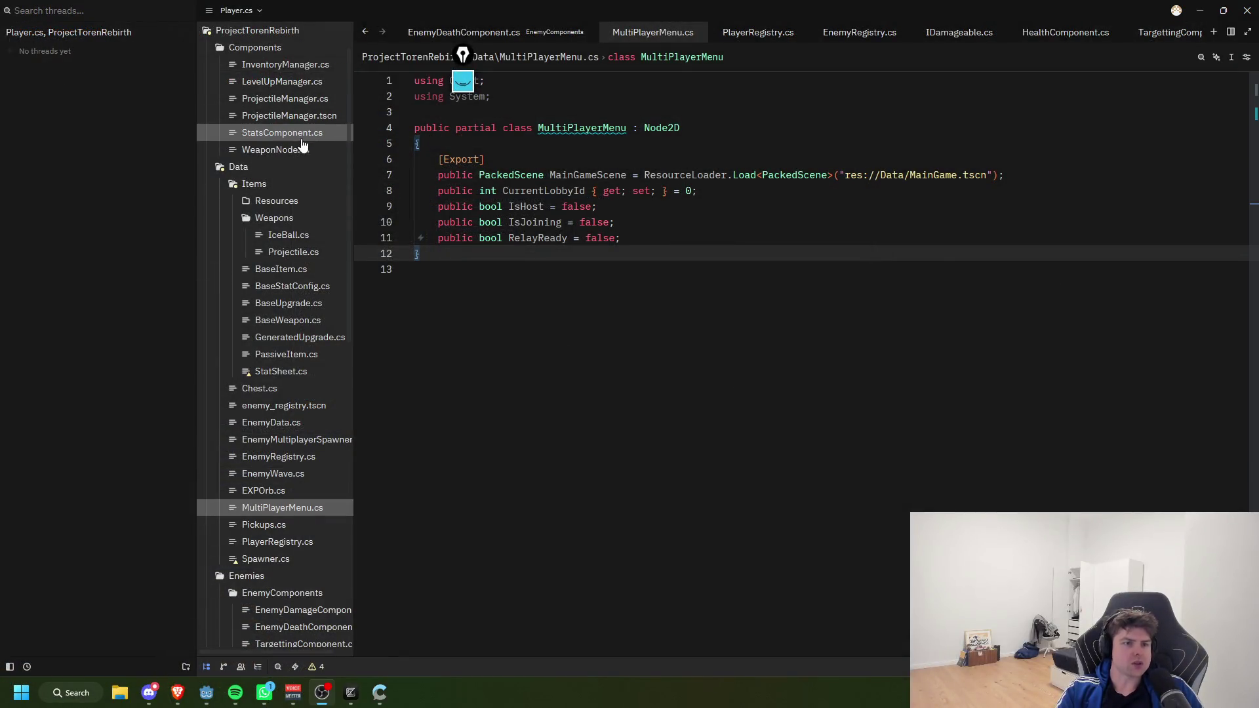
Step: Look through InventoryManager.cs around the StarterWeapon declaration
click(291, 65)
click(616, 303)
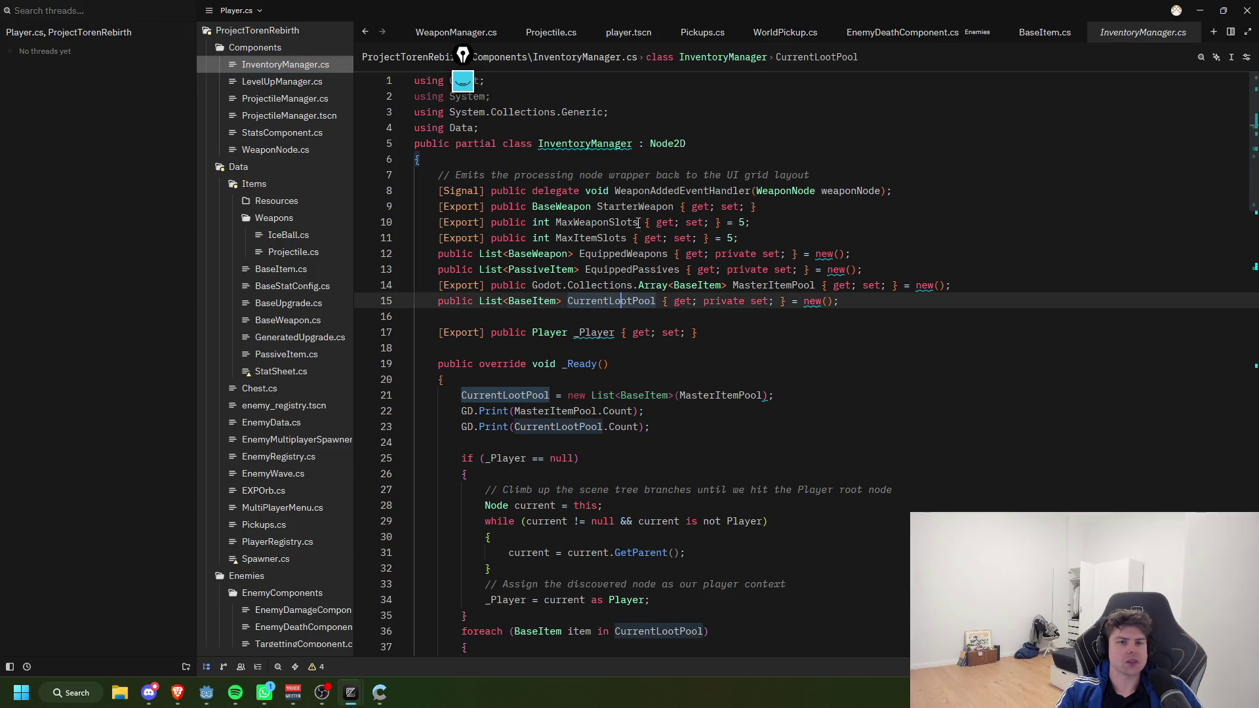
click(635, 206)
click(824, 222)
click(822, 213)
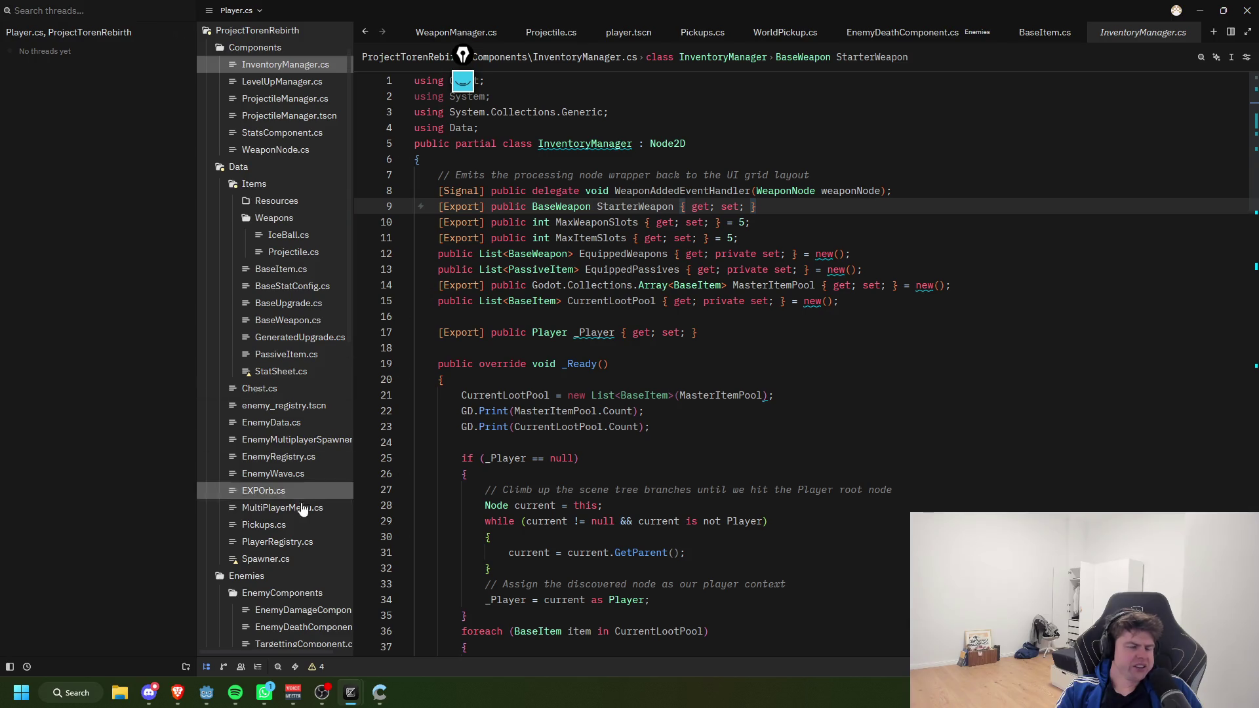
scroll(323, 346, down, 2)
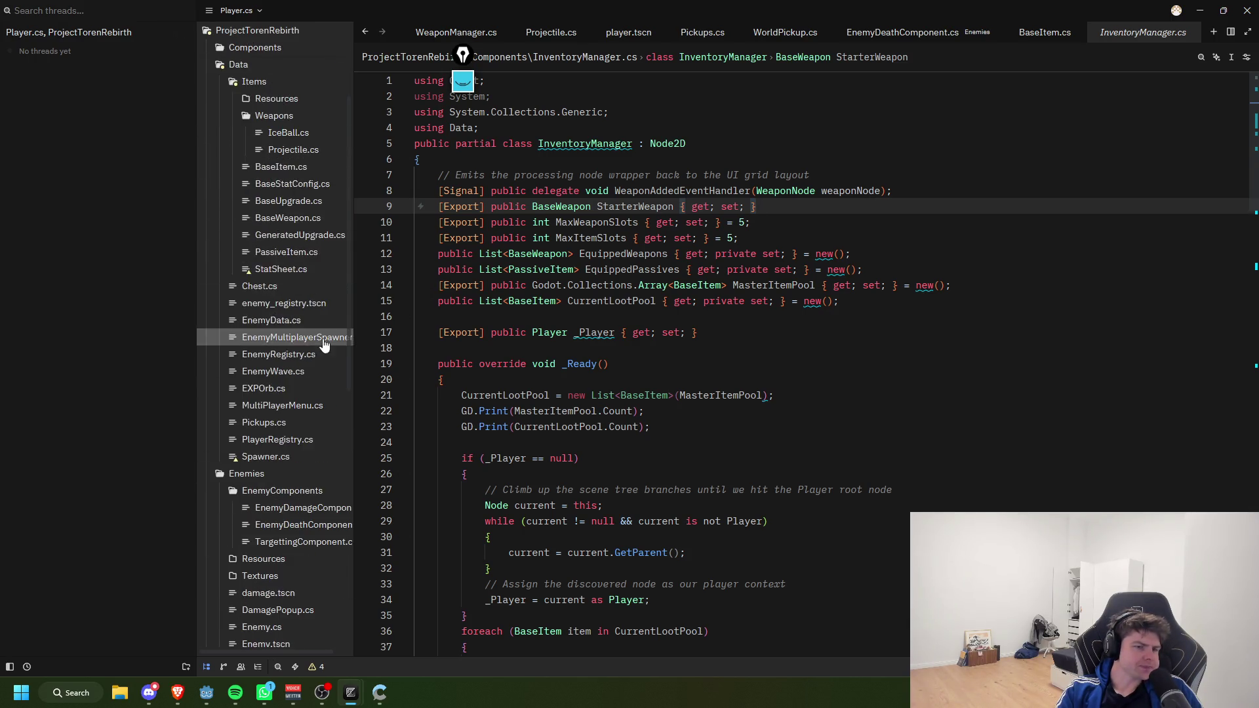
scroll(323, 346, up, 3)
Step: Open ProjectileManager, EnemyMultiplayerSpawner and MultiPlayerMenu.cs, then bring the Godot MultiPlayerMenu scene forward
click(291, 149)
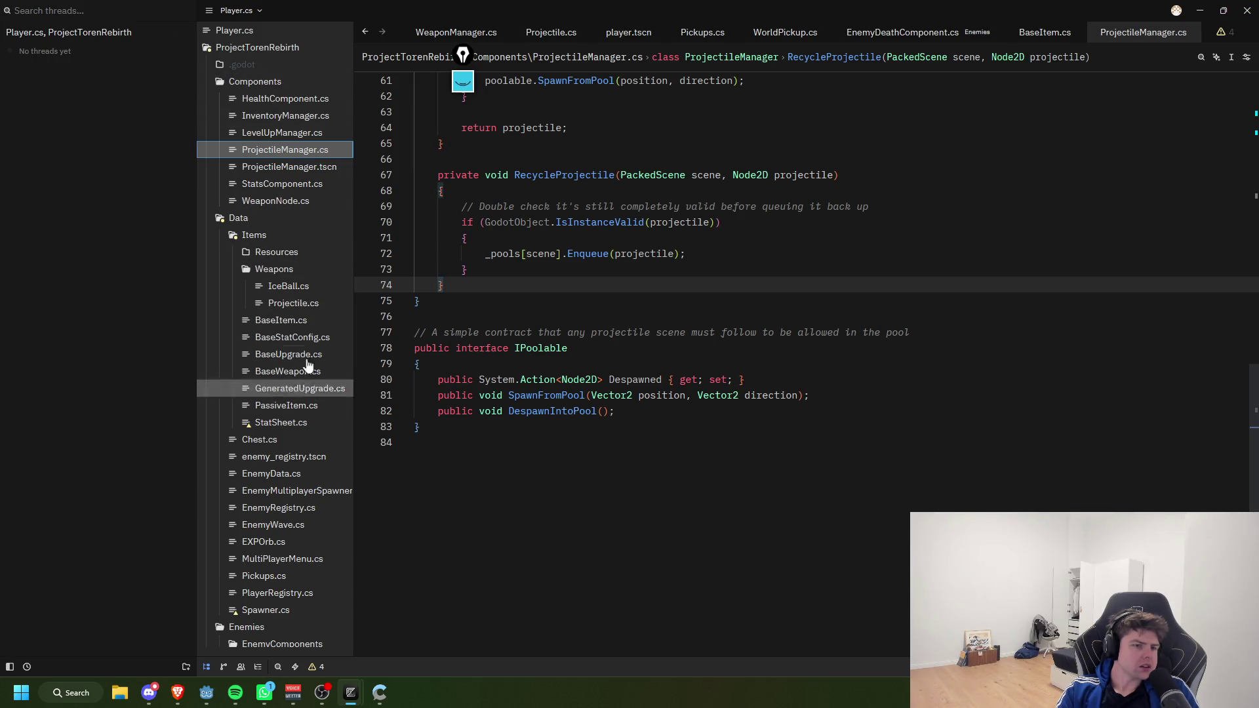
click(259, 236)
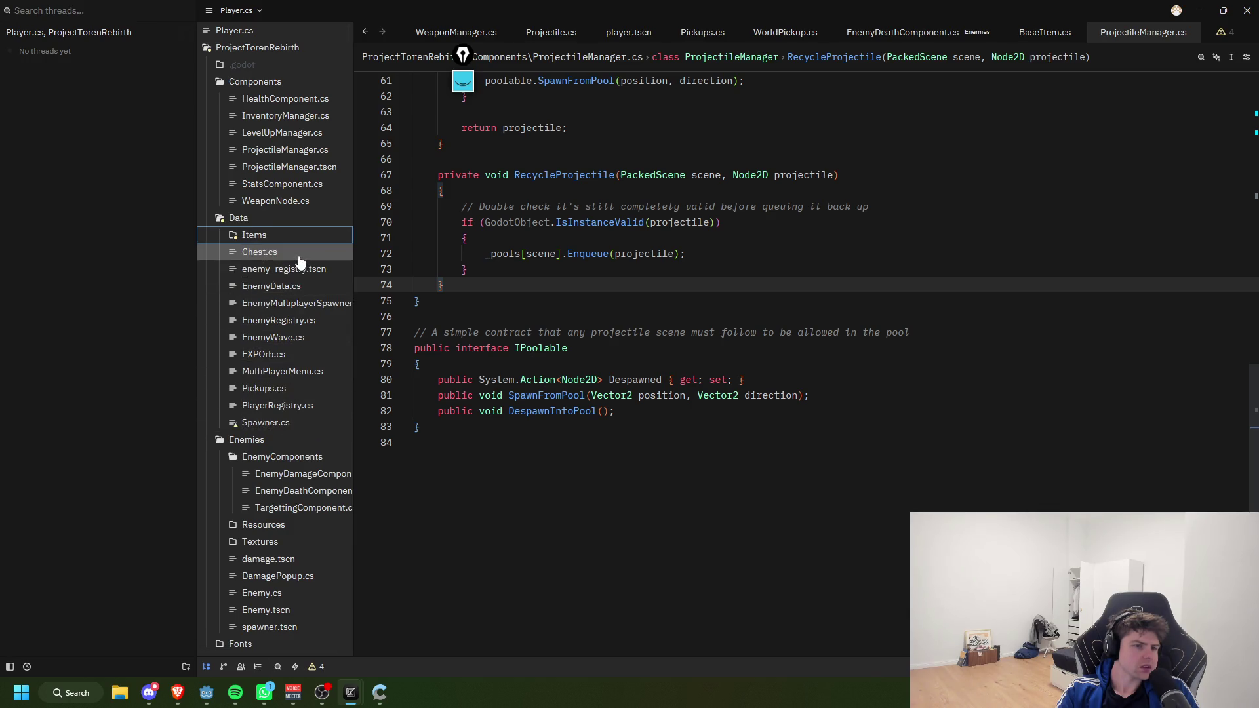
click(295, 306)
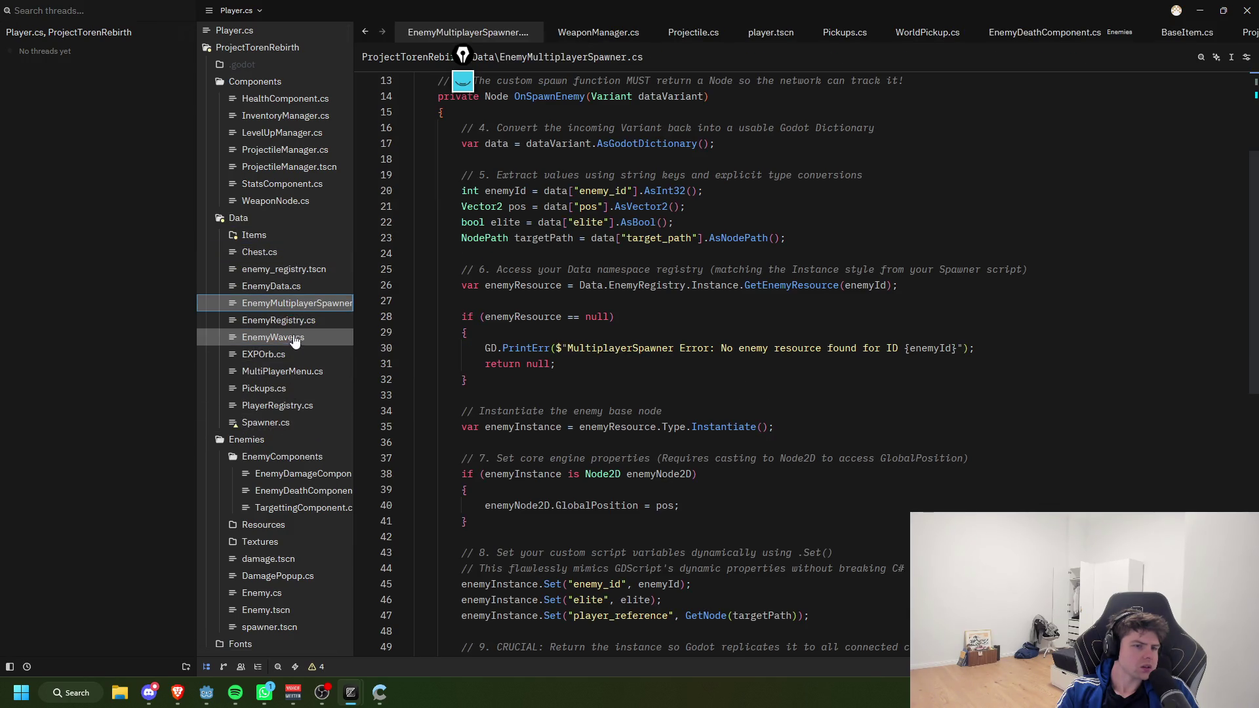
click(295, 372)
click(802, 239)
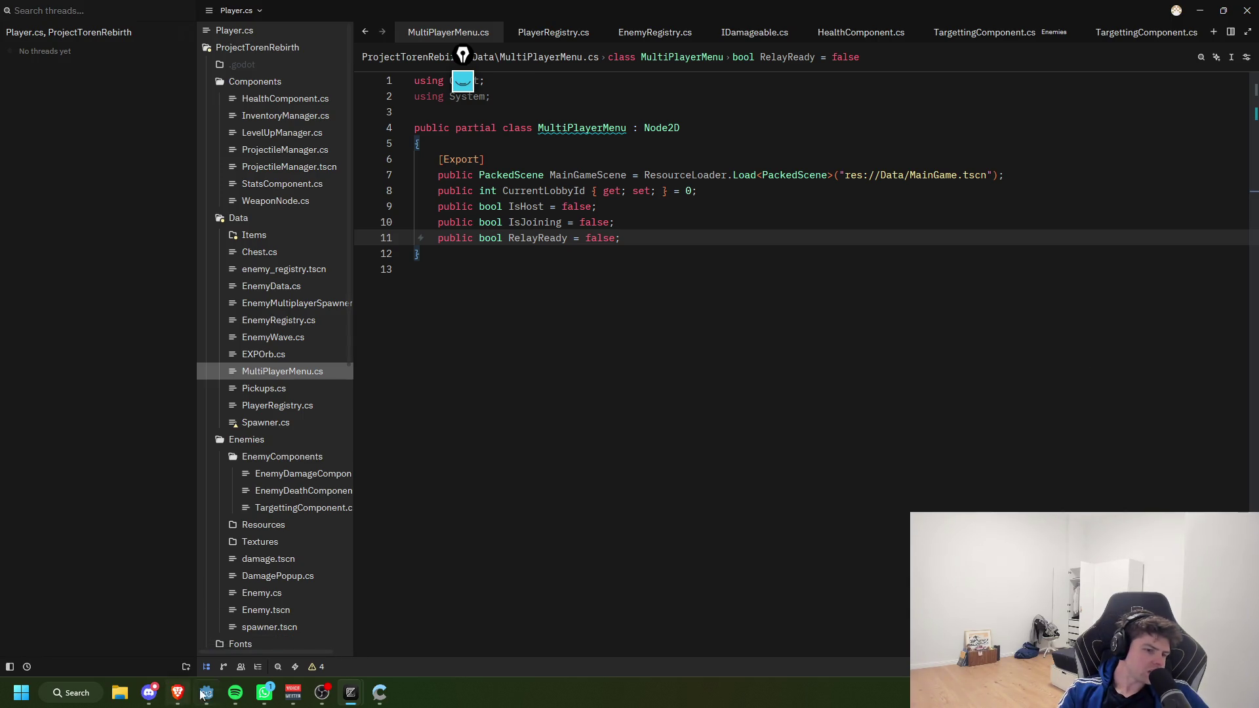
mouse_move(207, 692)
click(257, 636)
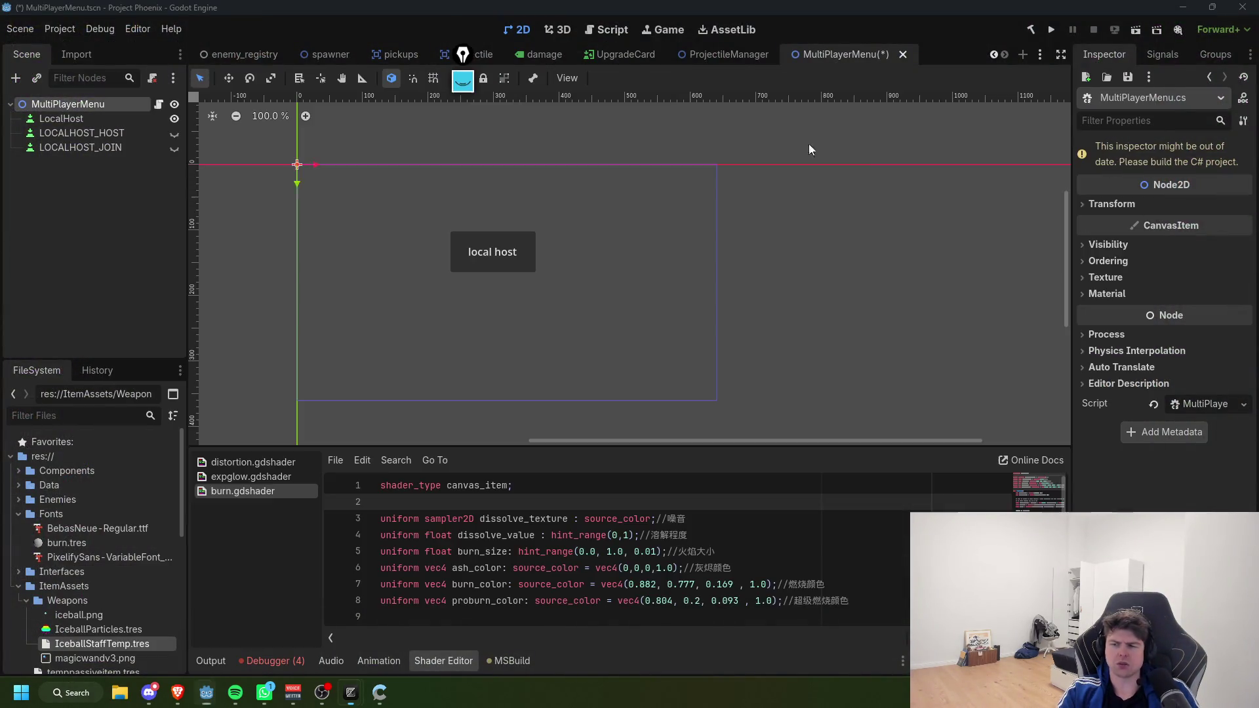
Step: Back in Godot, search the AssetLib for 'steam'
key(alt+Tab)
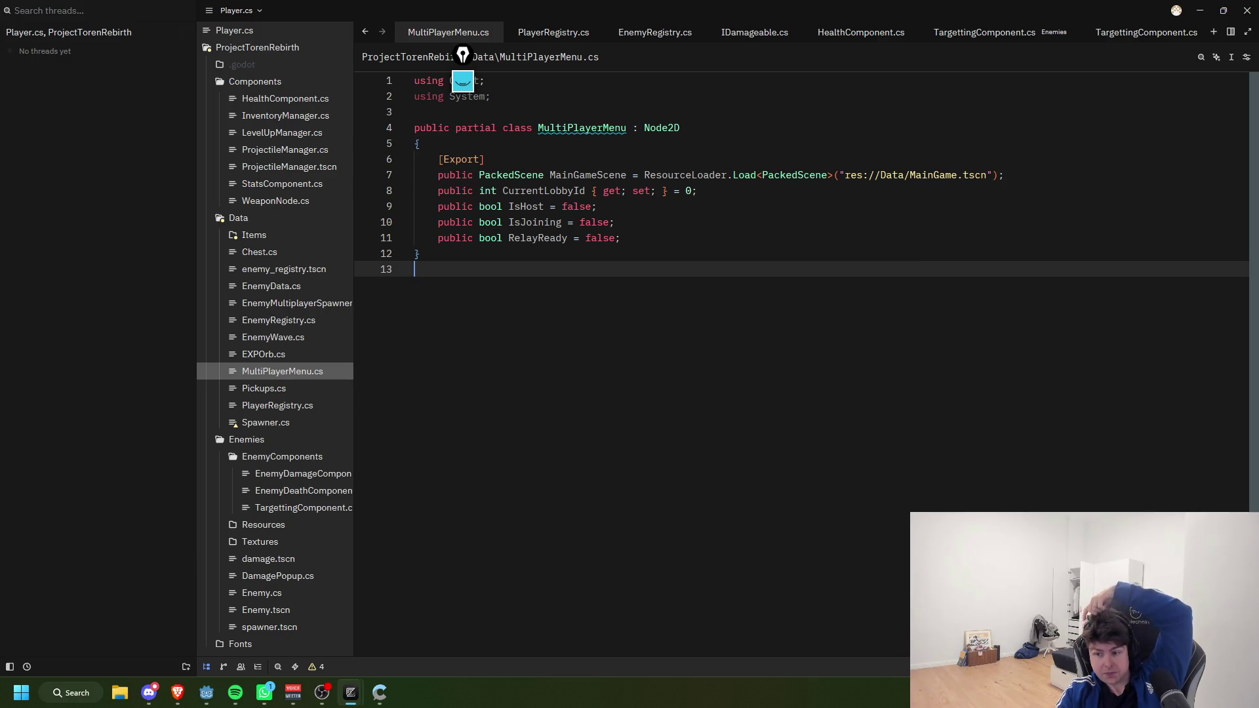
key(alt+Tab)
key(alt+Tab)
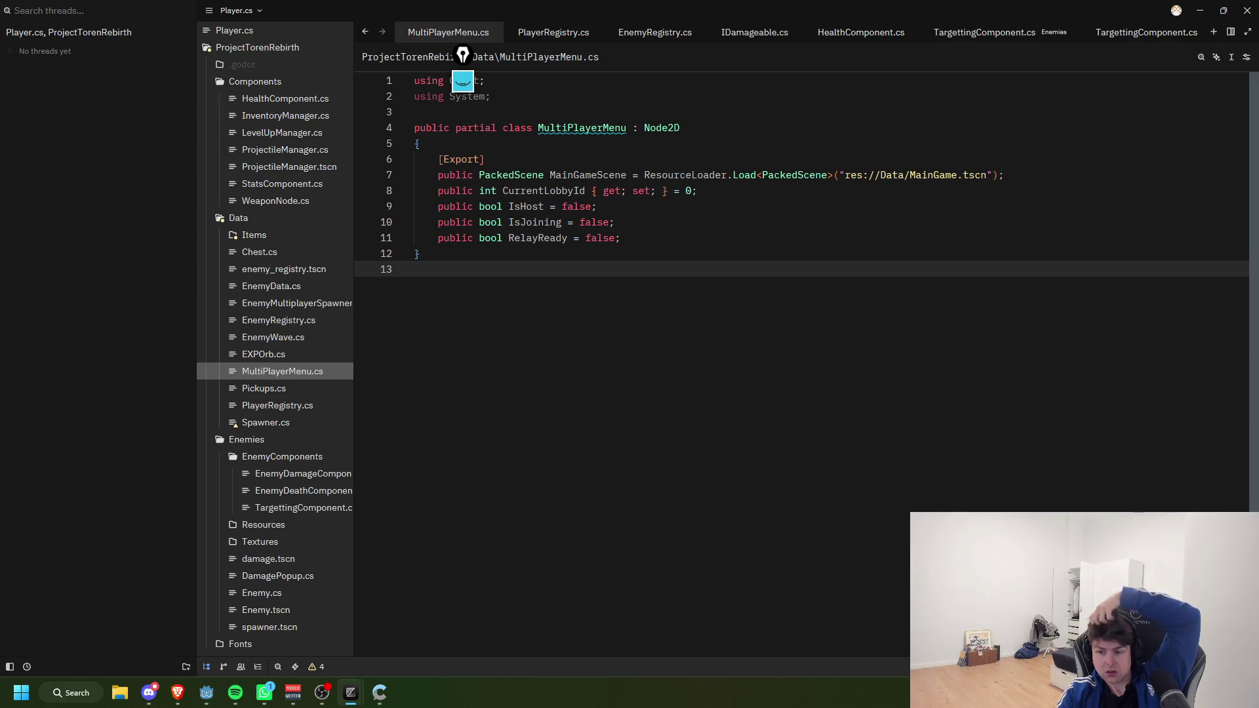
key(alt+Tab)
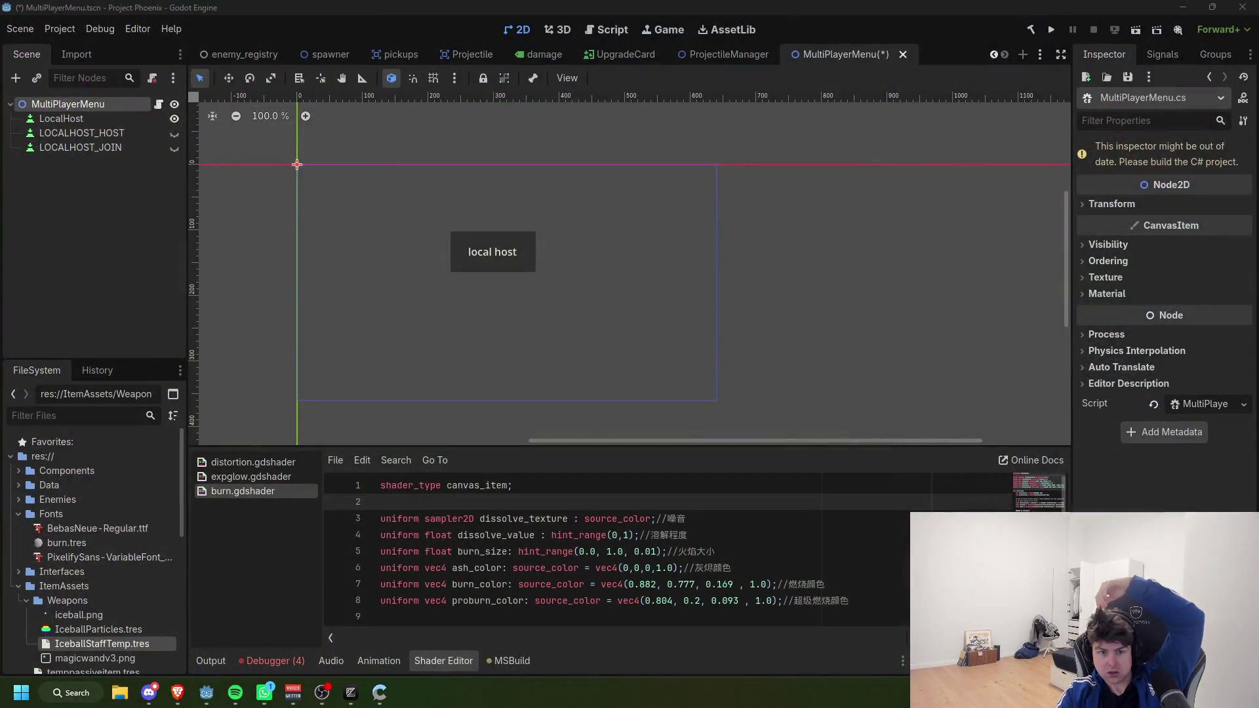
click(726, 29)
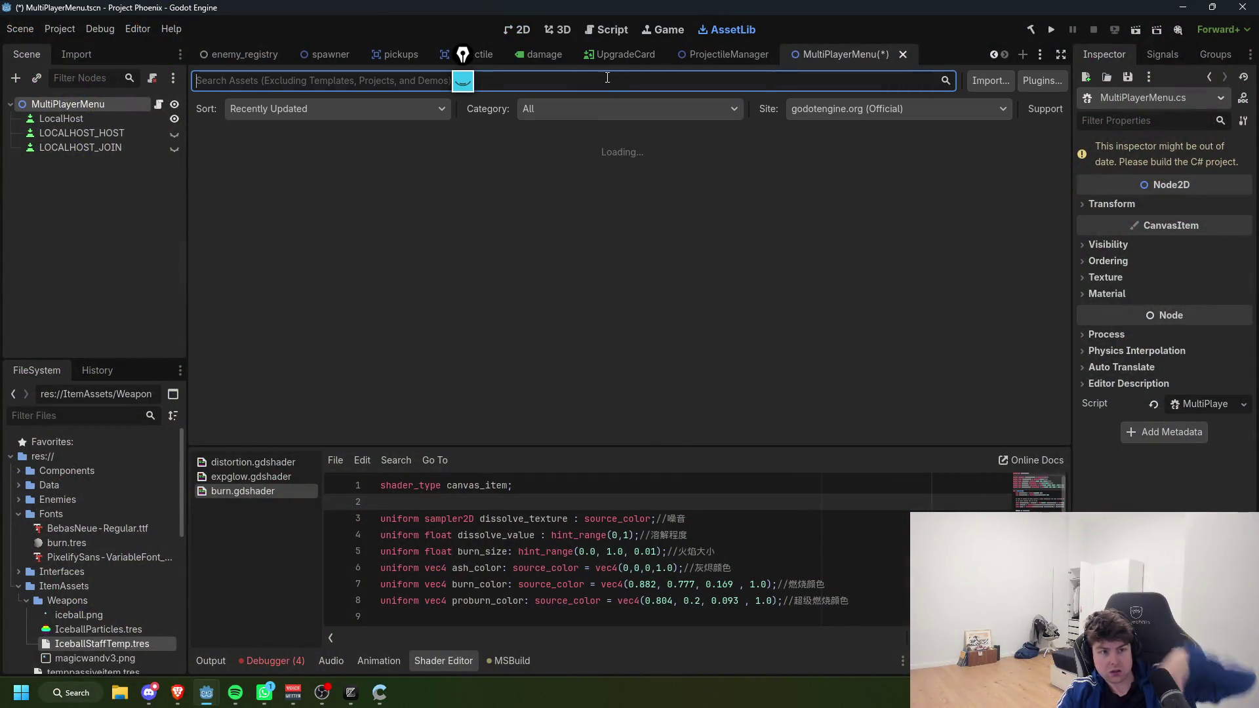
text(g)
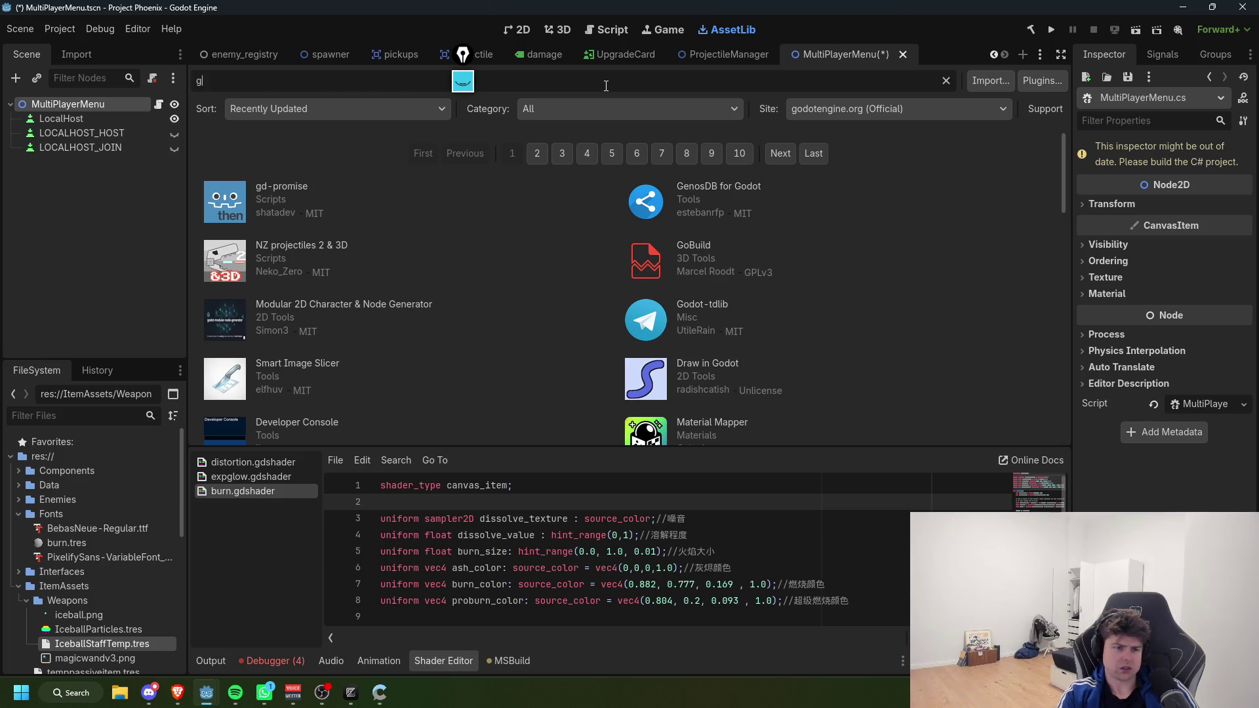
text(dsteam)
key(ctrl+a)
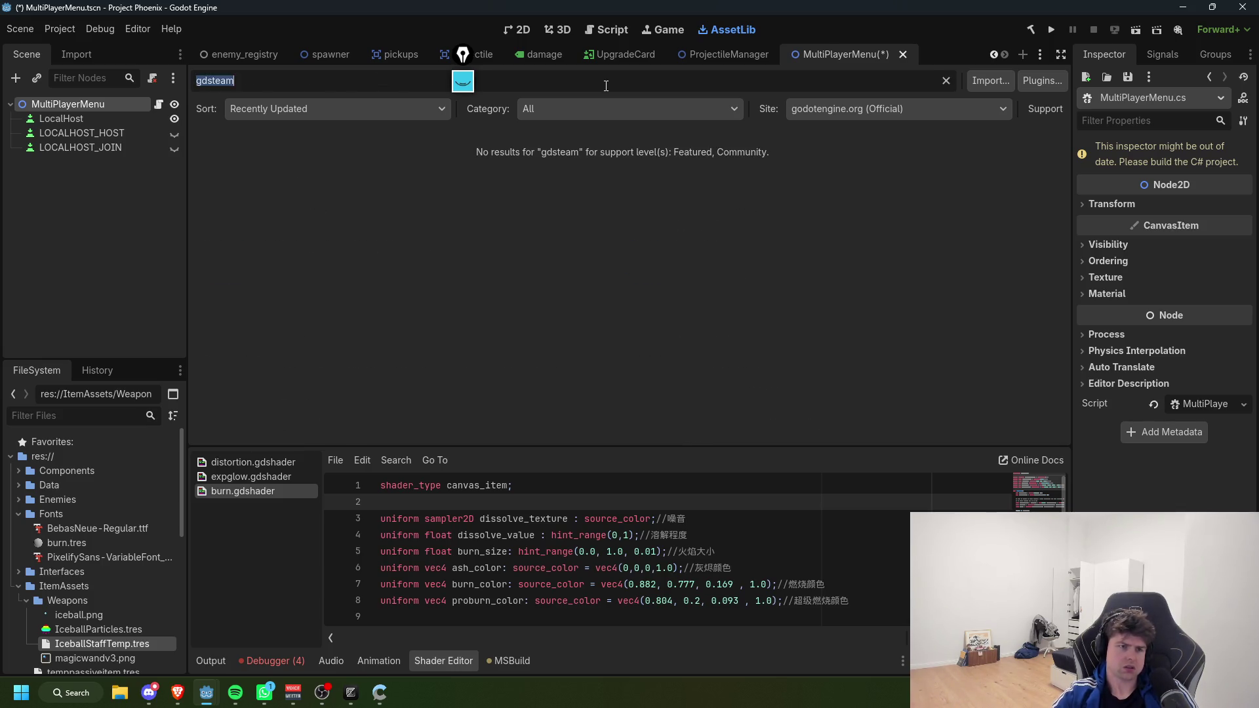
text(steam)
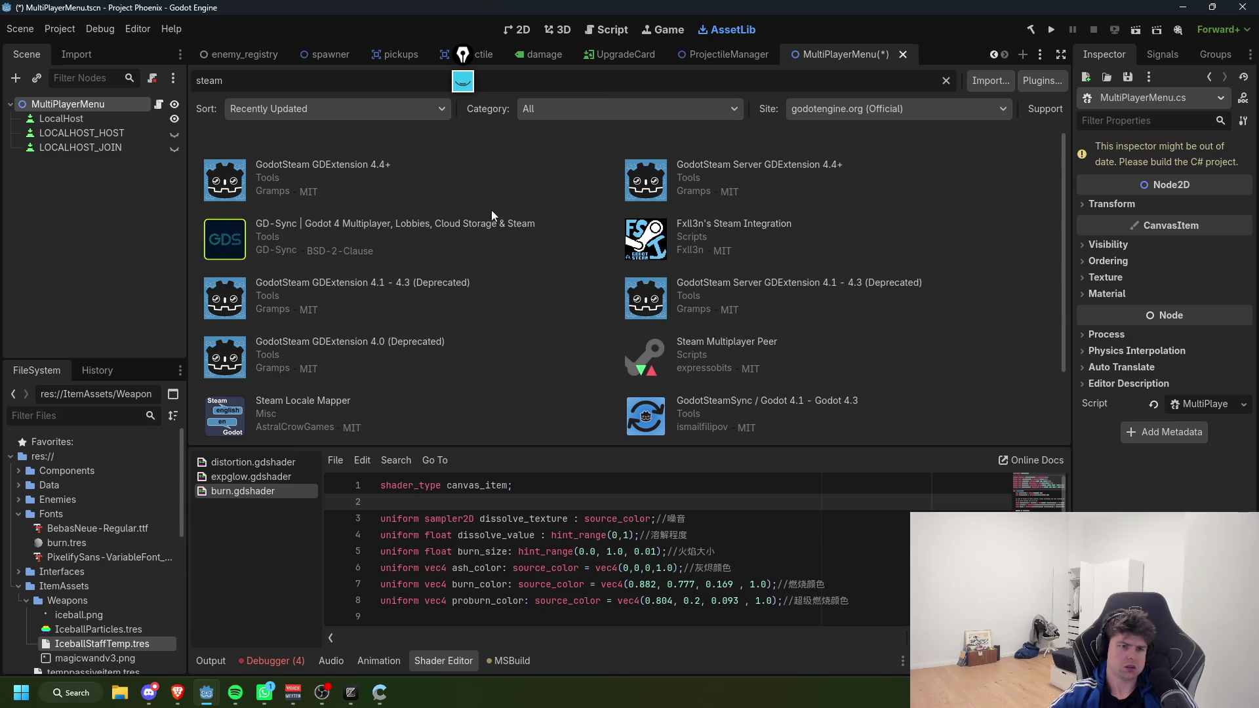
Step: Read through the GodotSteam GDExtension 4.4+ plugin details
click(366, 169)
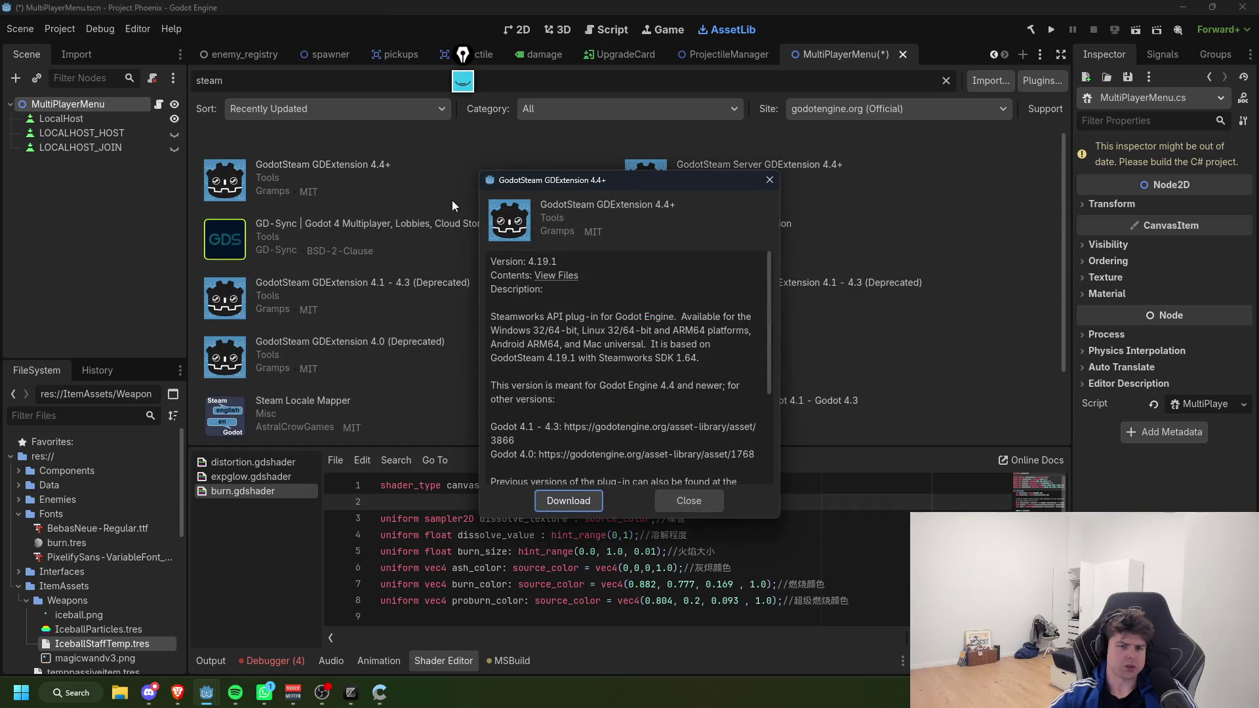
scroll(683, 345, down, 1)
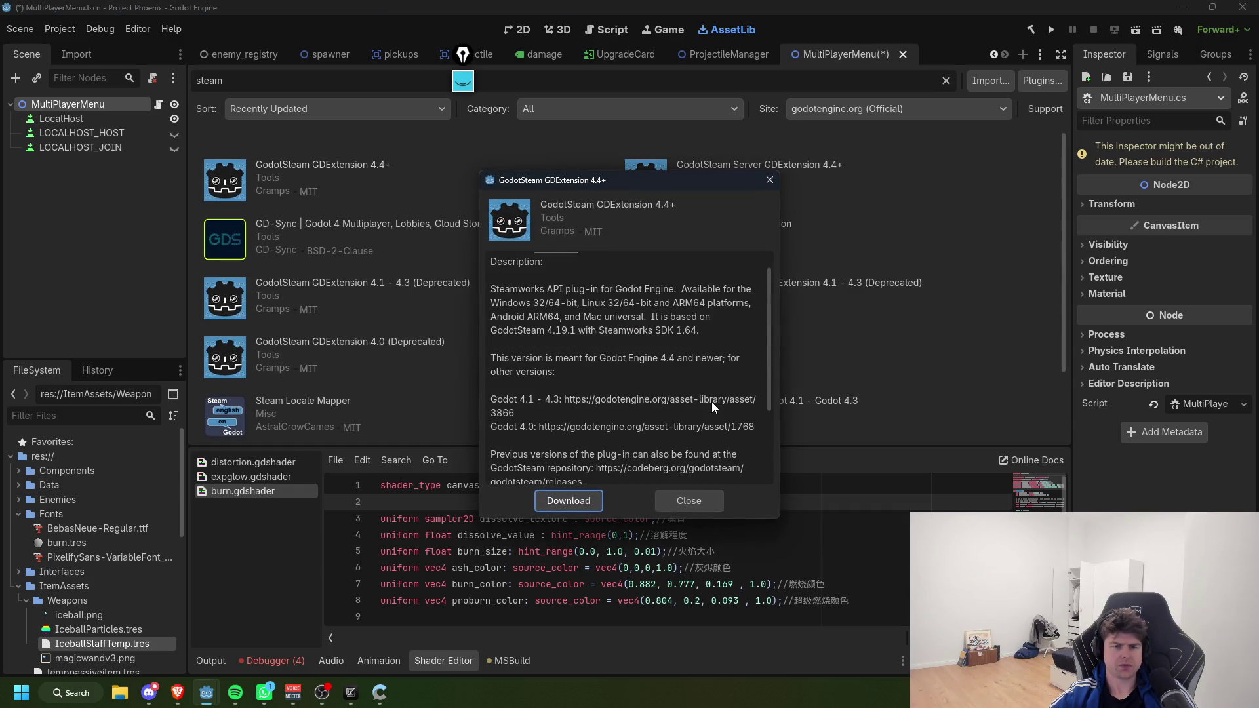
scroll(711, 403, down, 3)
scroll(711, 403, down, 2)
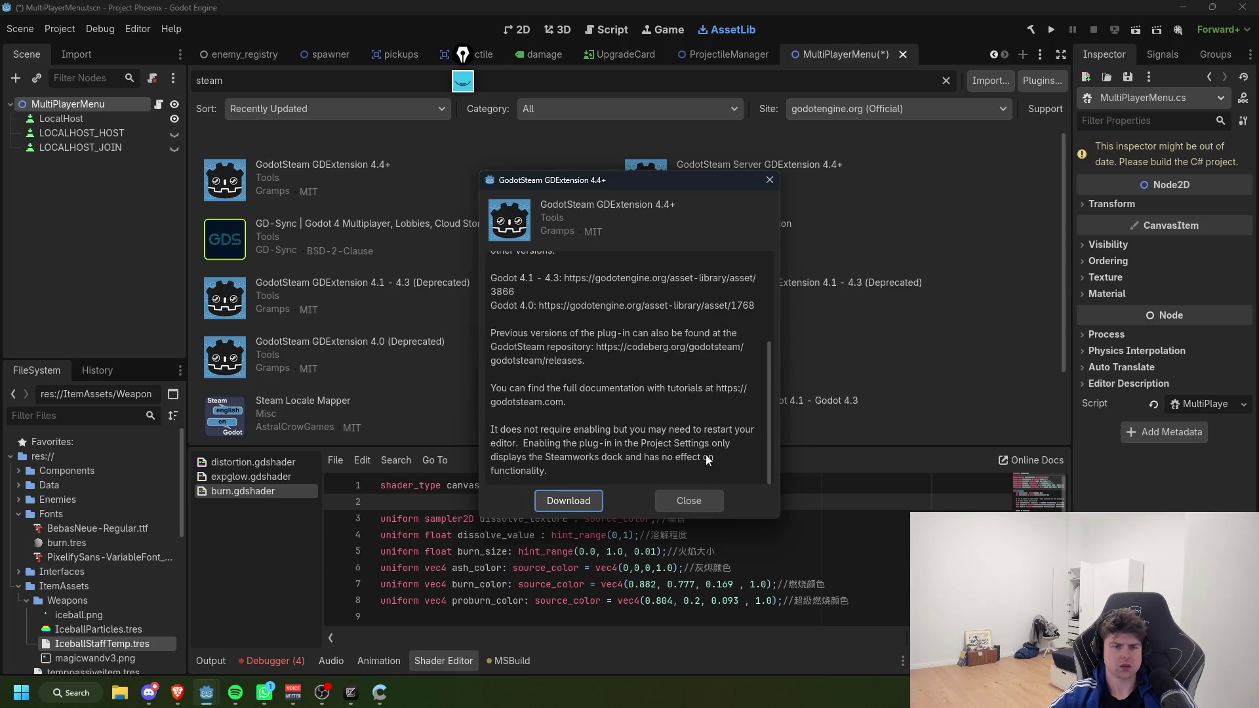
click(710, 503)
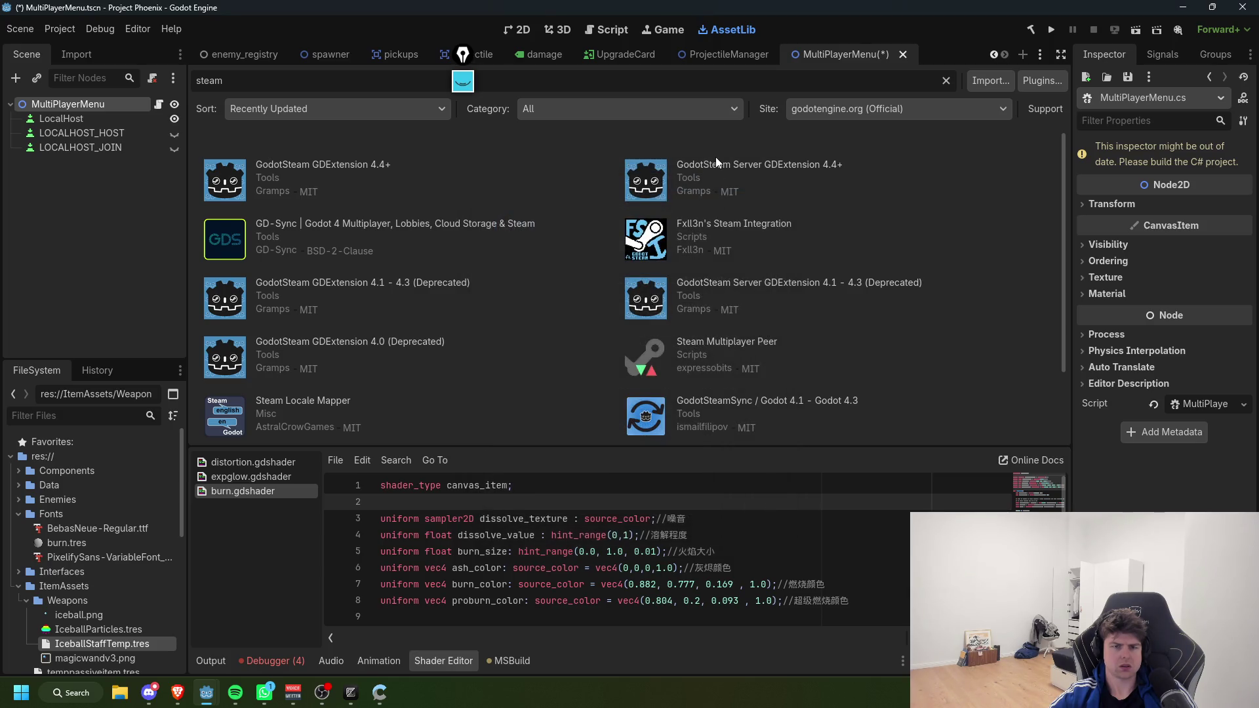
Step: Compare the GodotSteam Server GDExtension details, then reopen GodotSteam GDExtension 4.4+
click(715, 157)
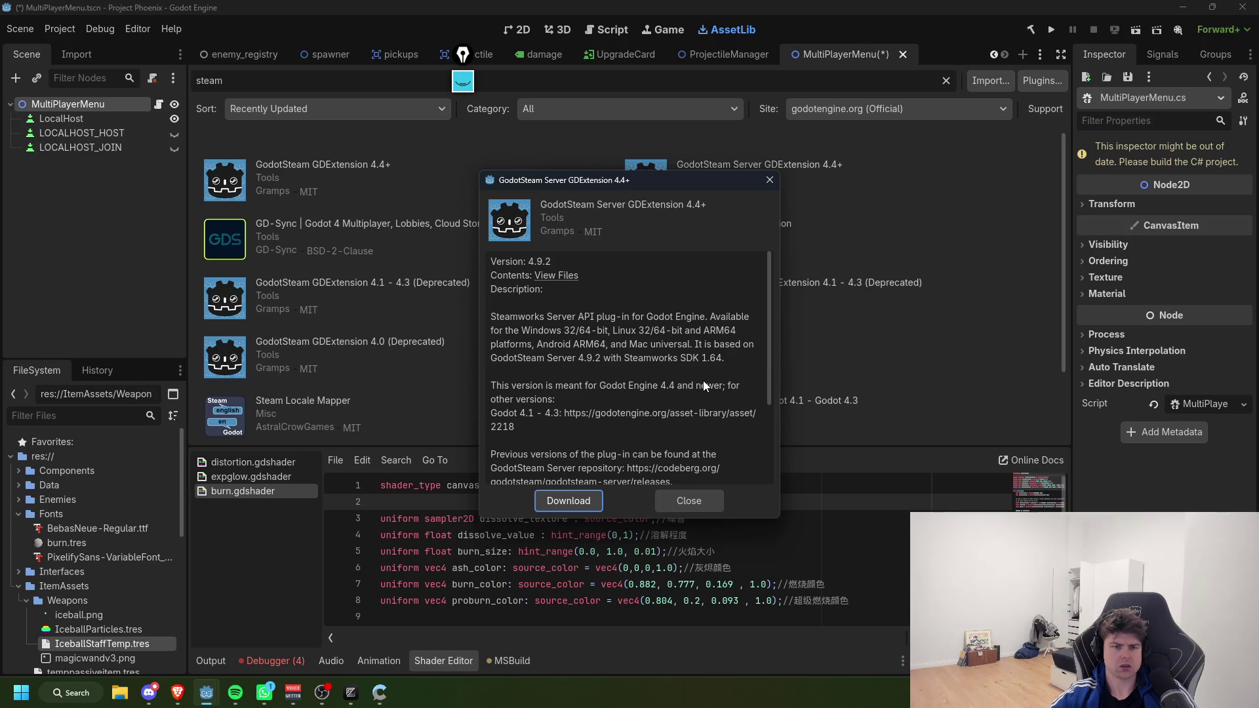
scroll(711, 435, down, 4)
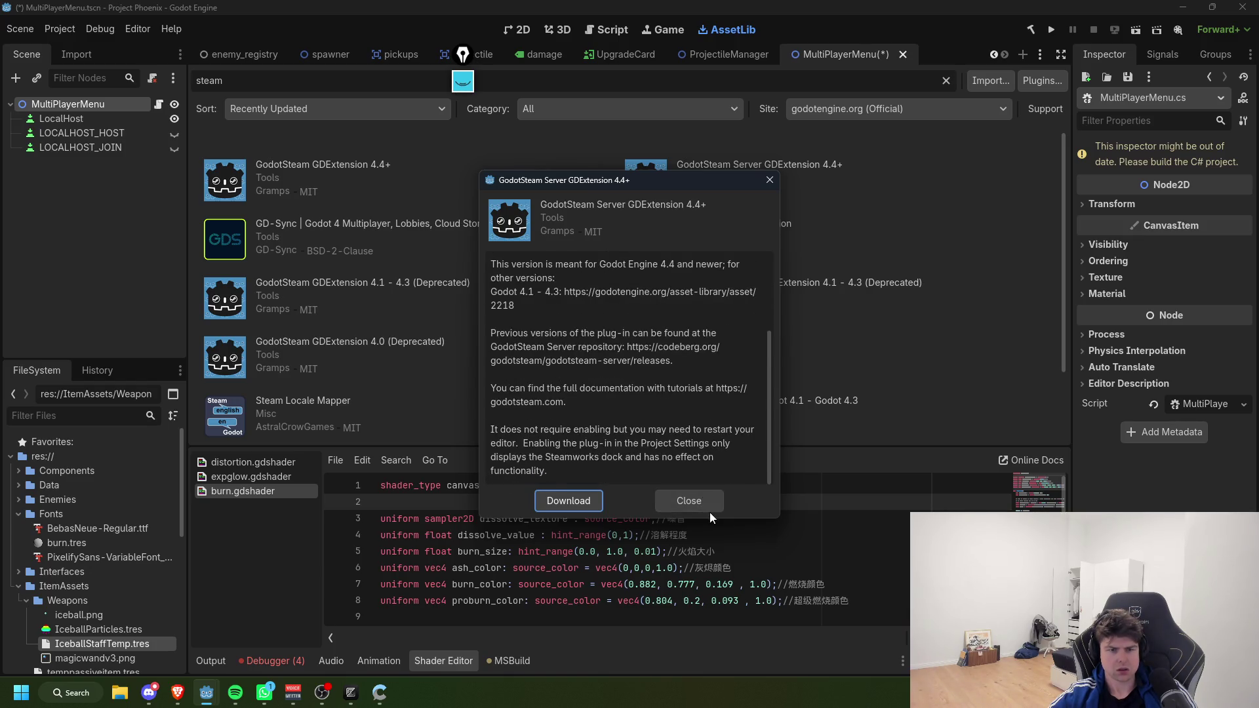
scroll(674, 436, up, 4)
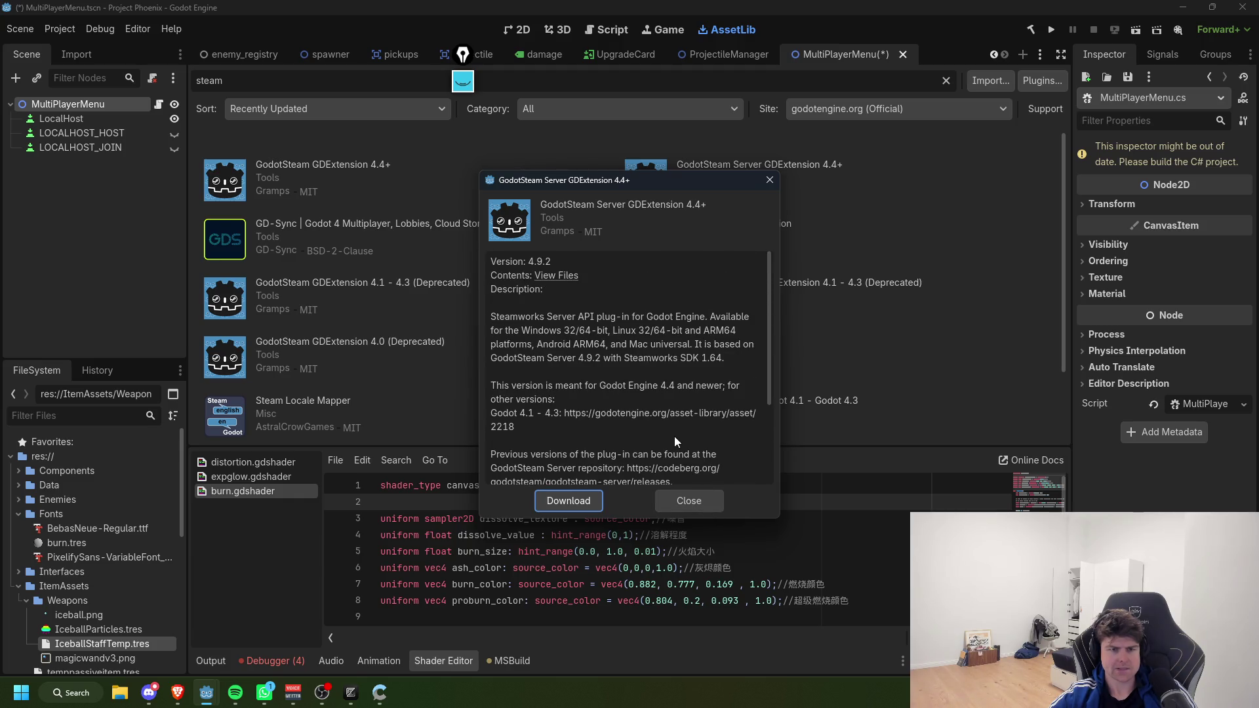
click(696, 499)
click(323, 164)
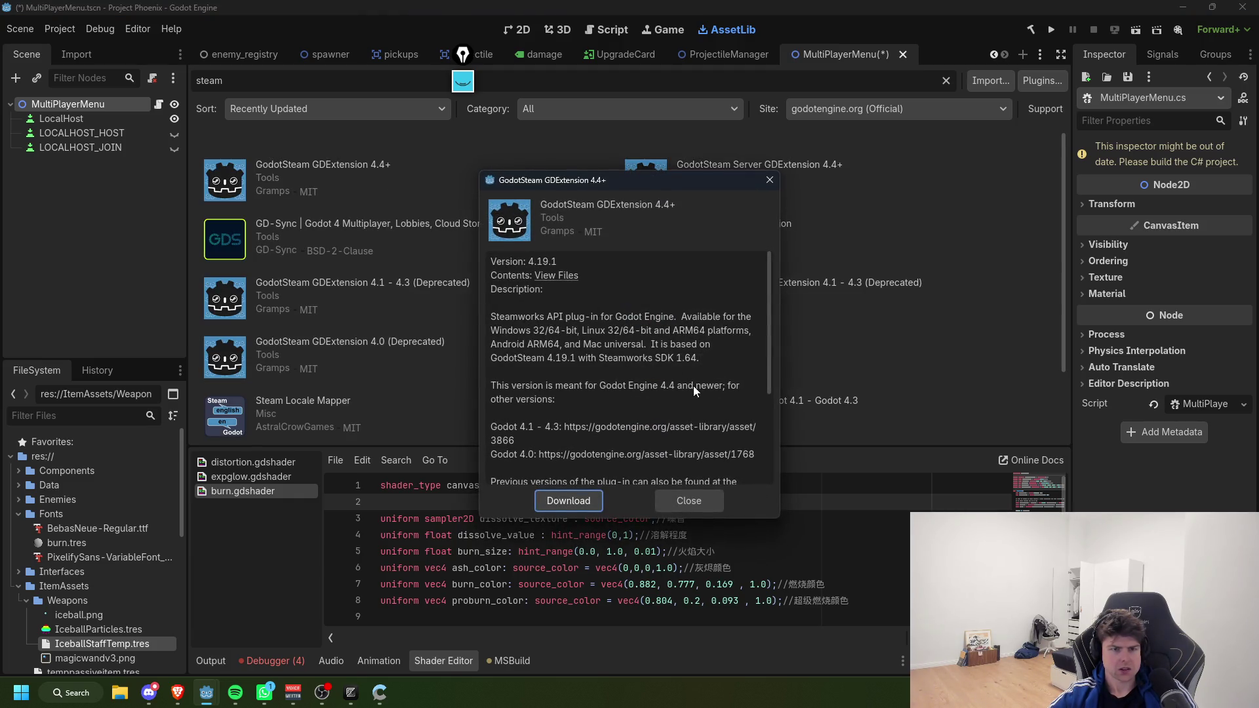
scroll(694, 385, down, 2)
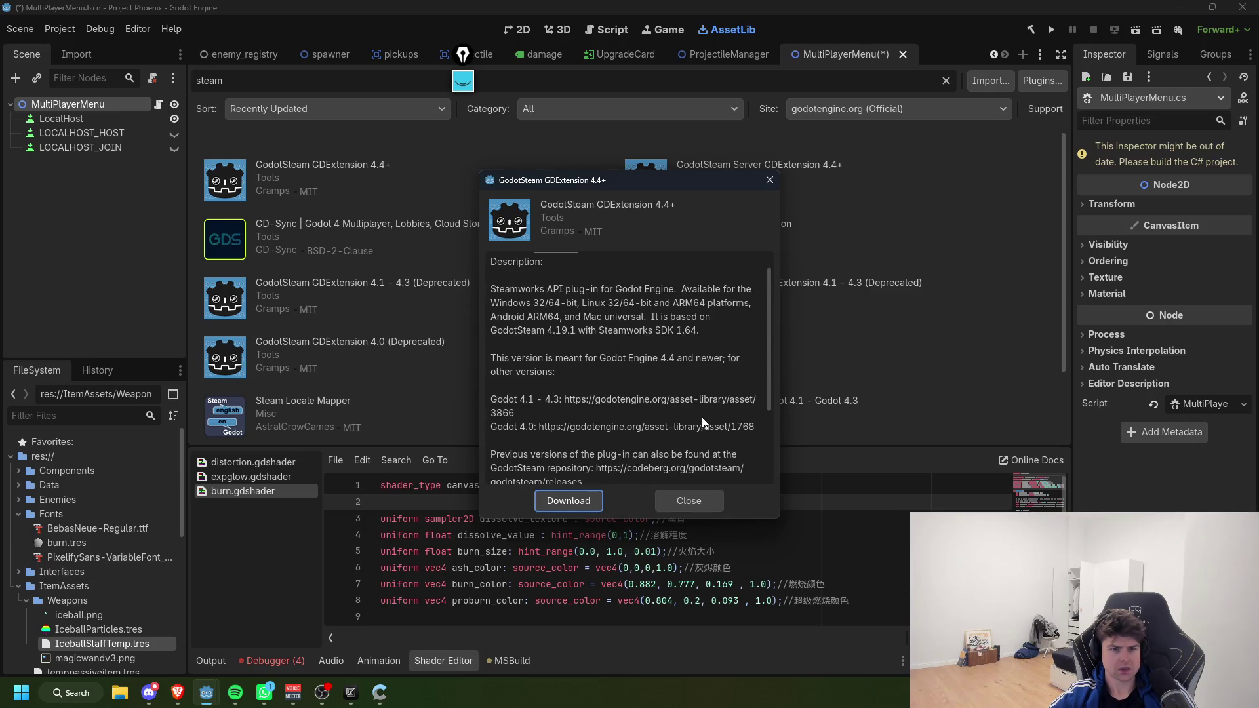
scroll(705, 407, down, 3)
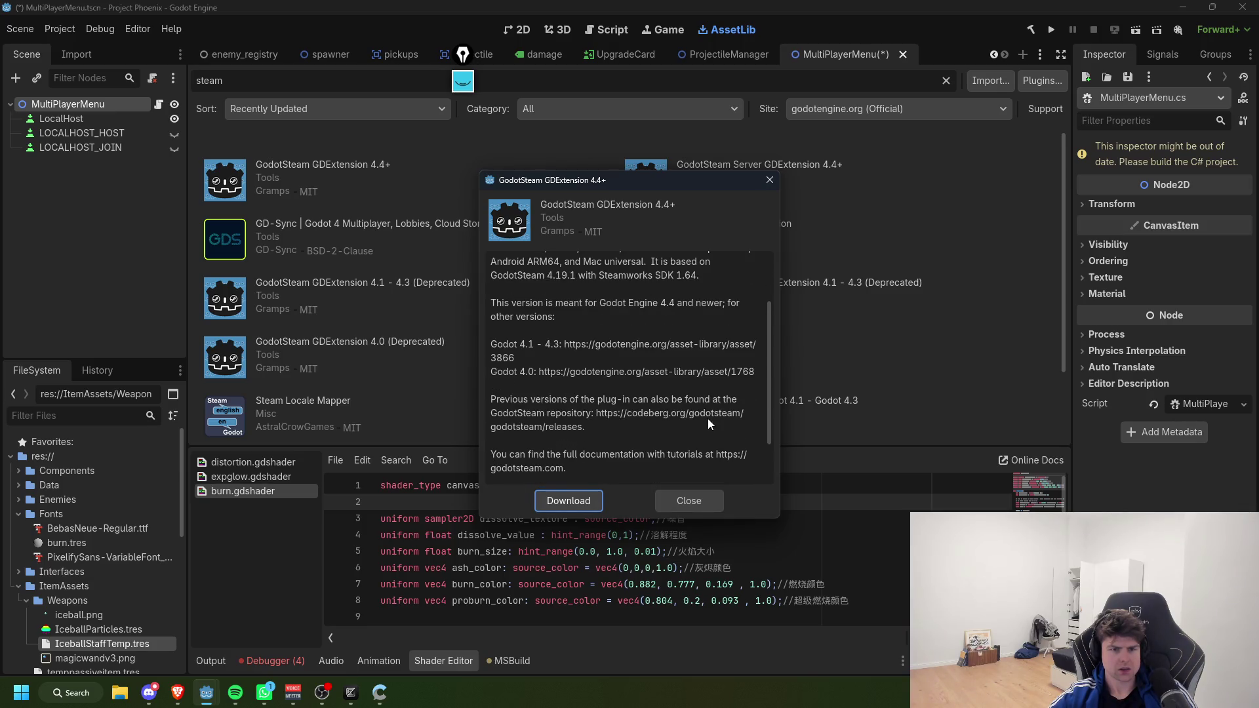
Step: Close the GodotSteam GDExtension 4.4+ details dialog
click(709, 500)
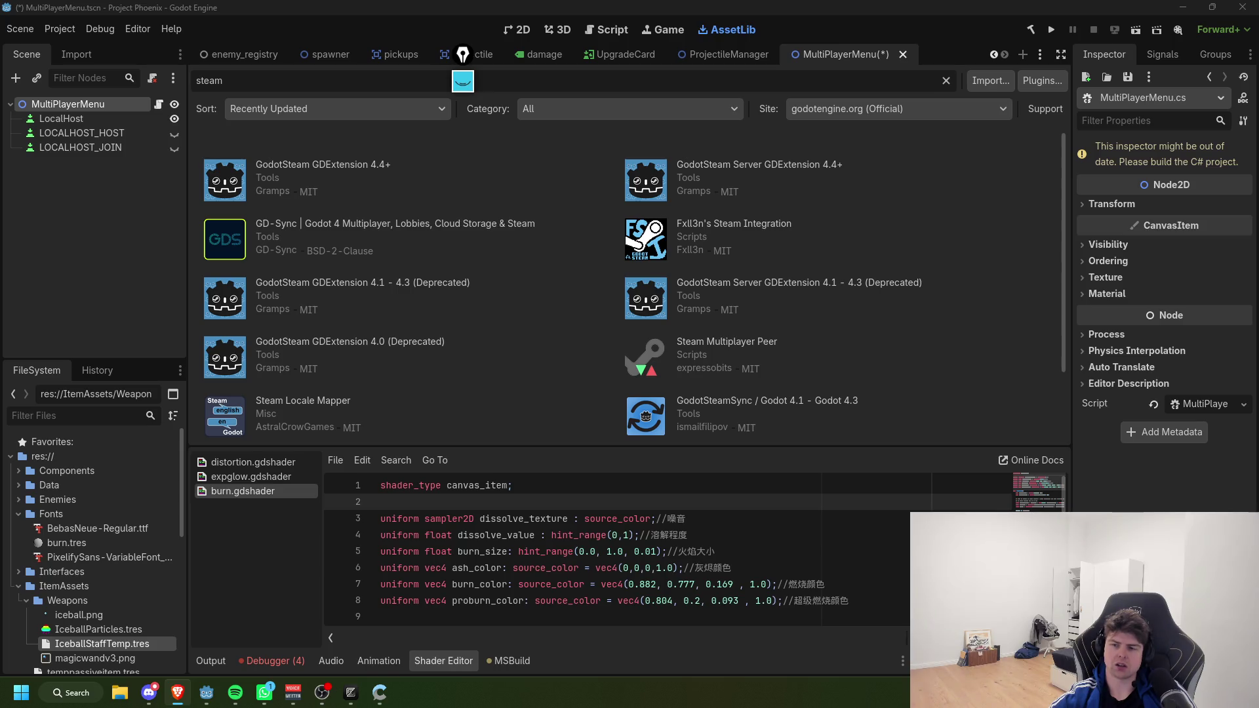
Step: Download GodotSteam GDExtension 4.4+ and install its files into the project
click(322, 165)
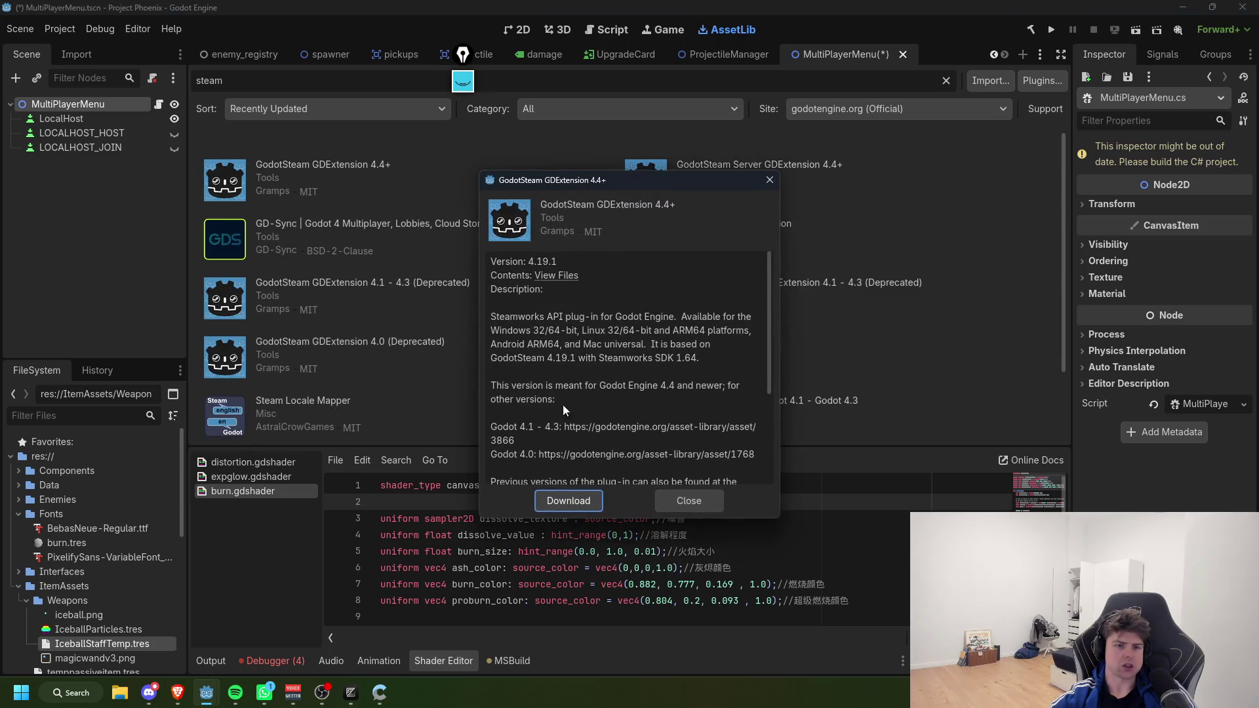
click(567, 501)
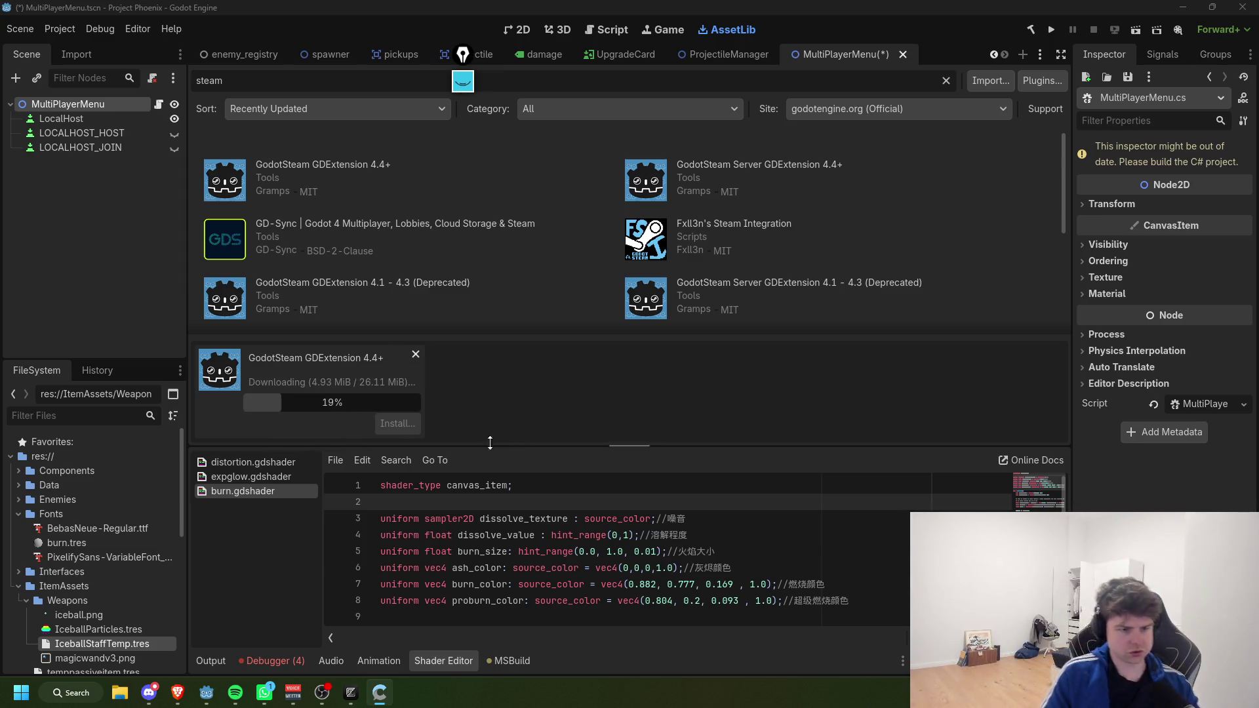
mouse_move(207, 692)
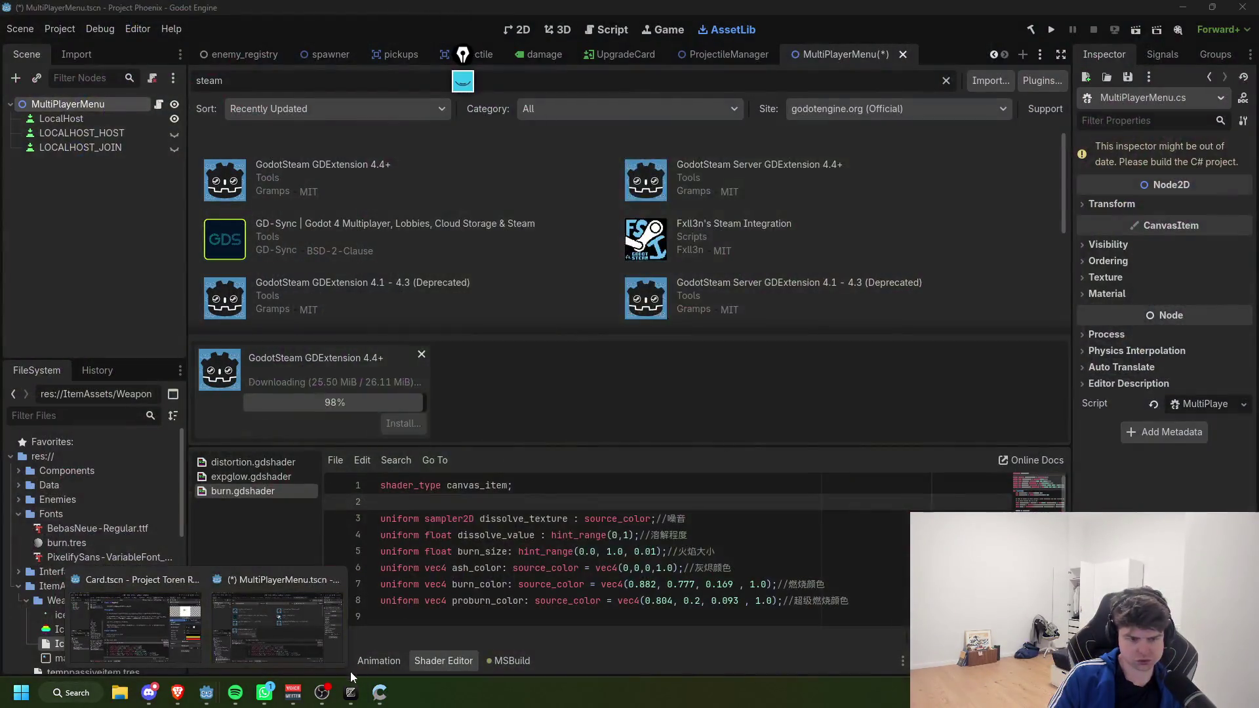
mouse_move(350, 688)
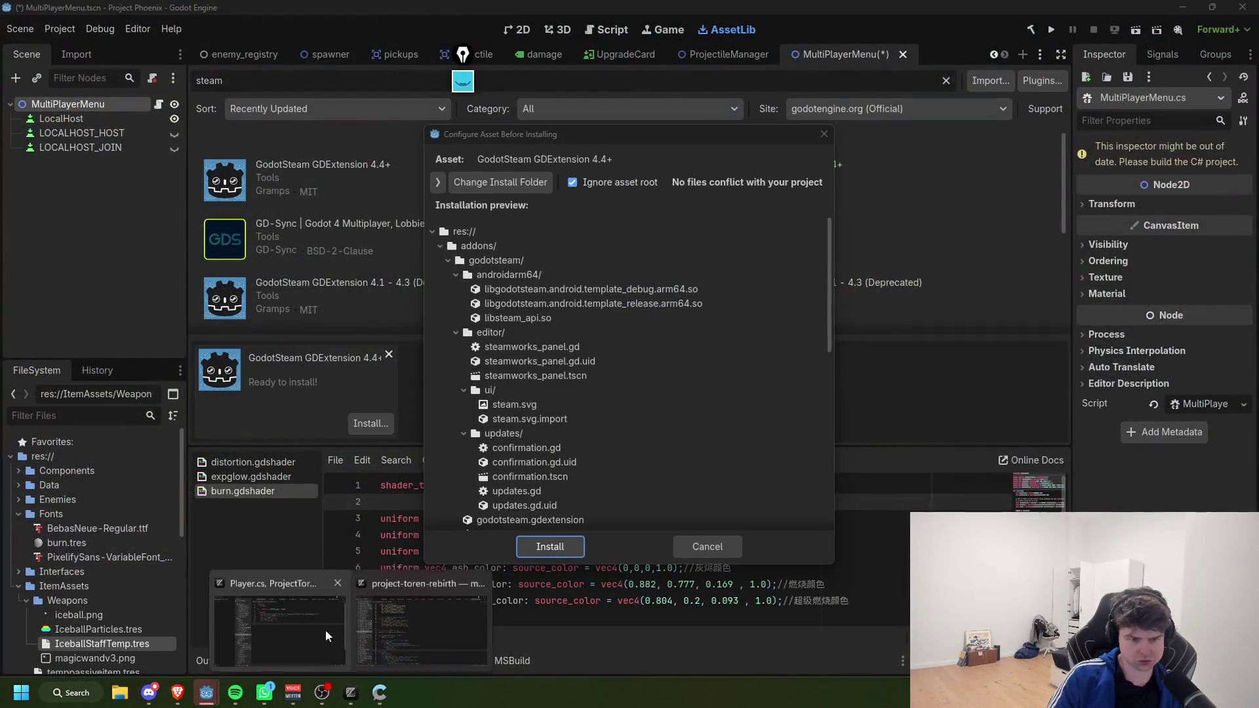
click(568, 547)
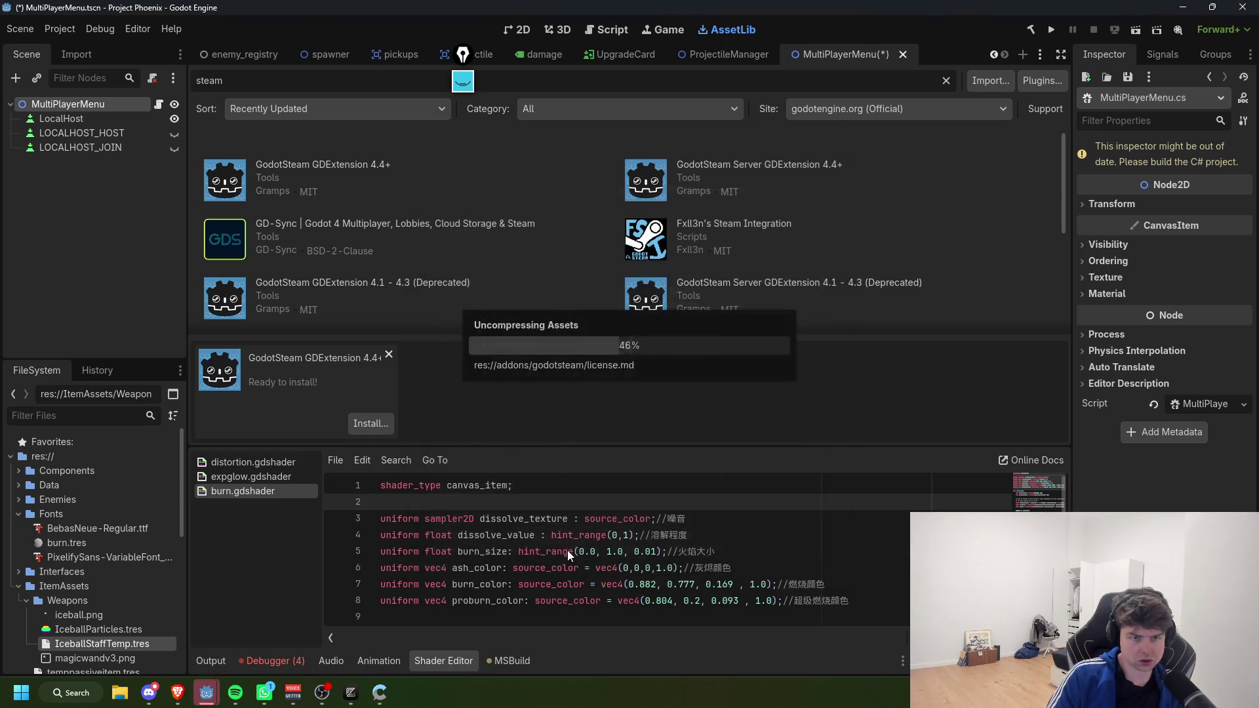
click(587, 418)
Step: Expand the addons folder to confirm godotsteam, then return to MultiPlayerMenu.cs in Zed
scroll(100, 459, down, 5)
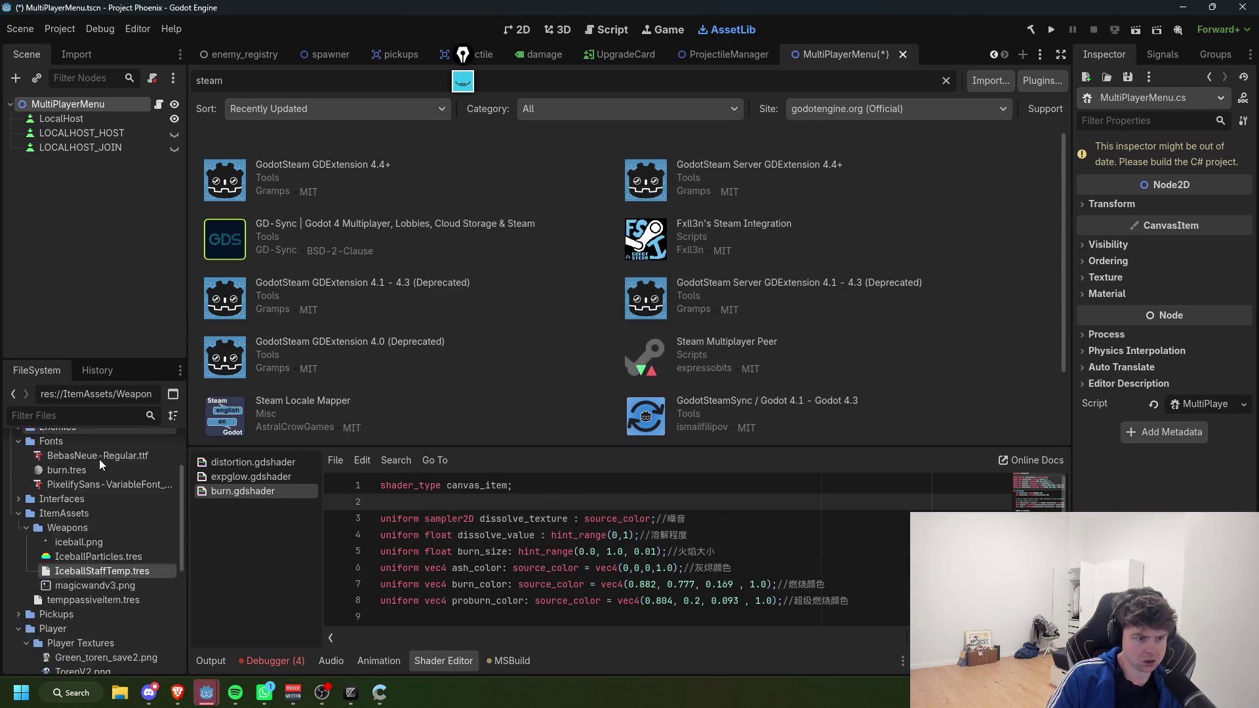
scroll(100, 459, up, 10)
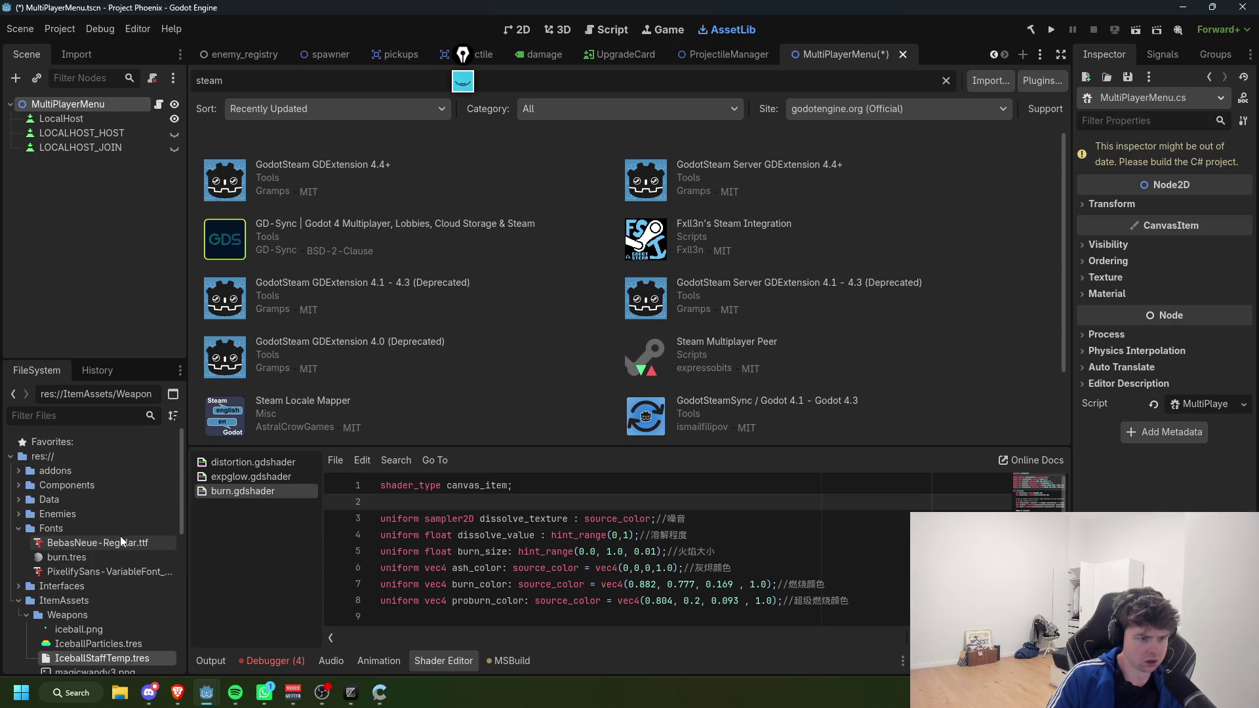
double_click(50, 471)
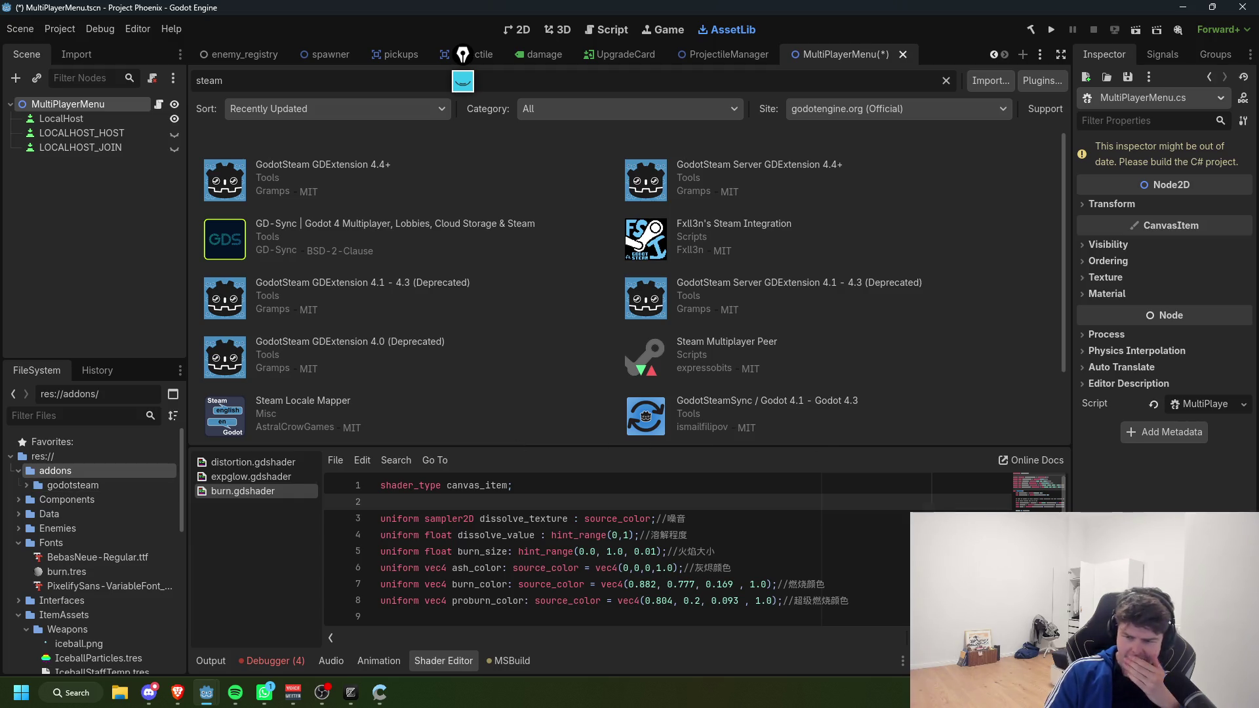
key(alt+Tab)
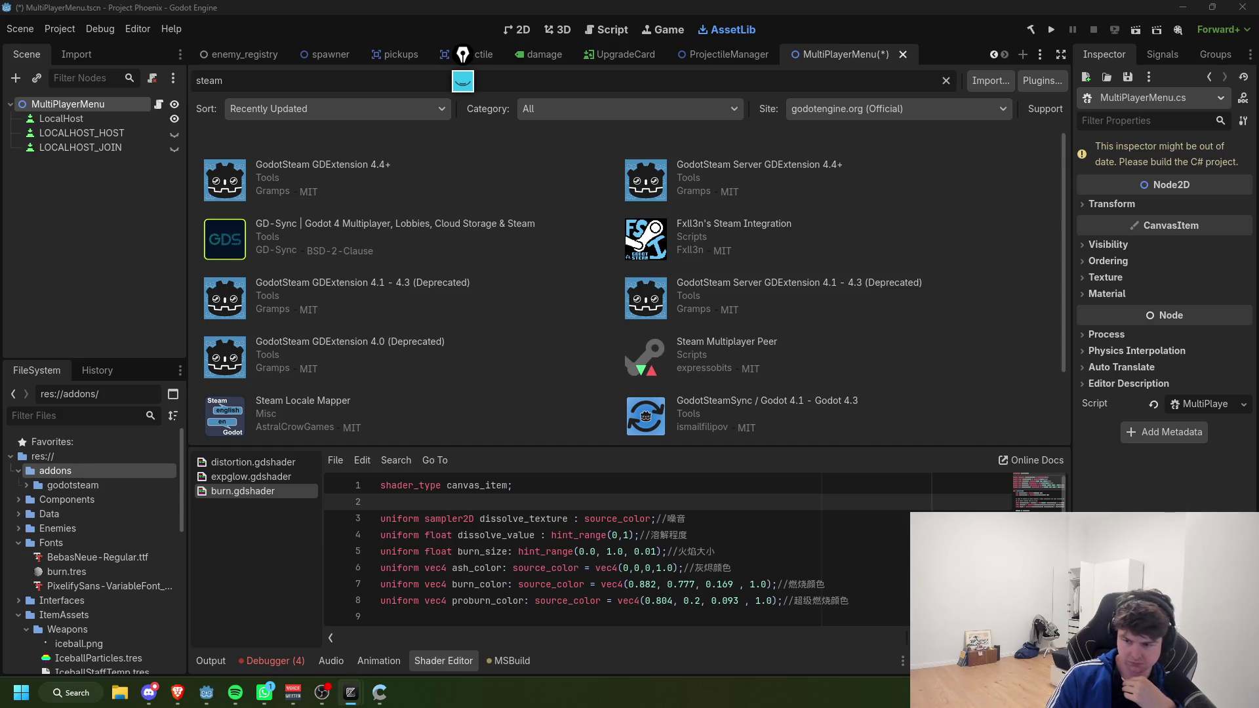
key(alt+Tab)
Step: Add an empty public void HostLocally() method below the RelayReady field
key(Tab)
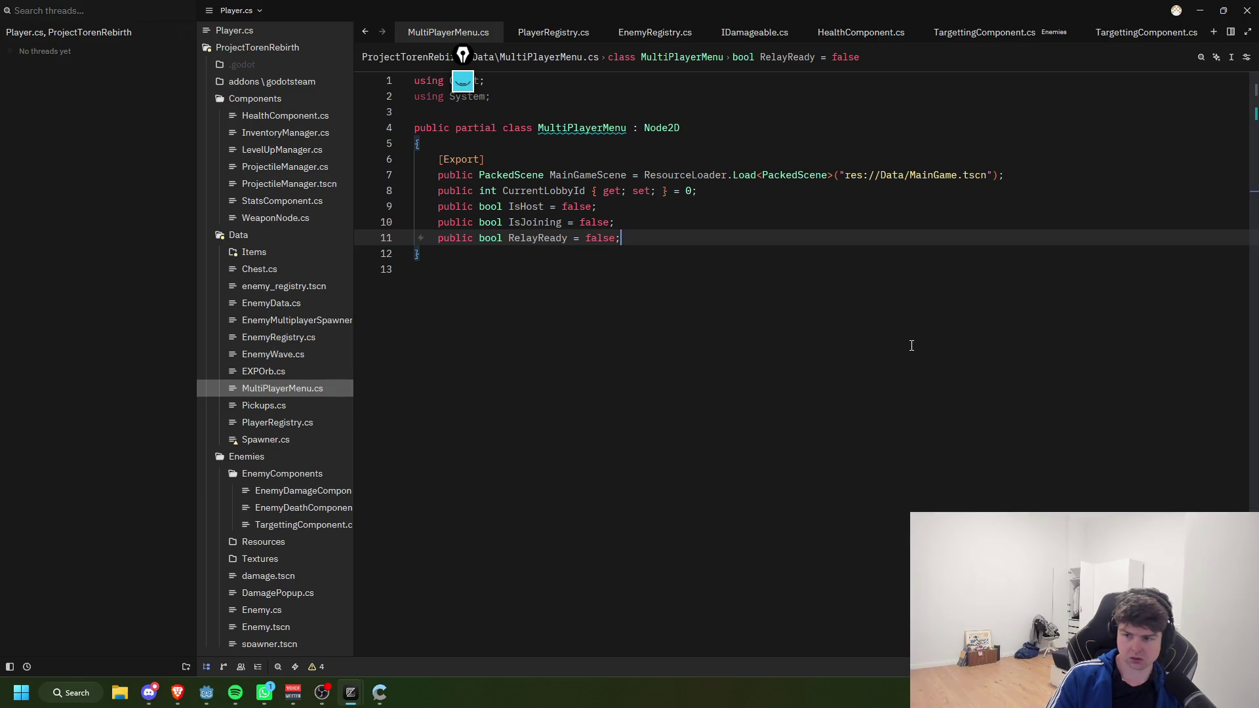
key(Return)
key(Return)
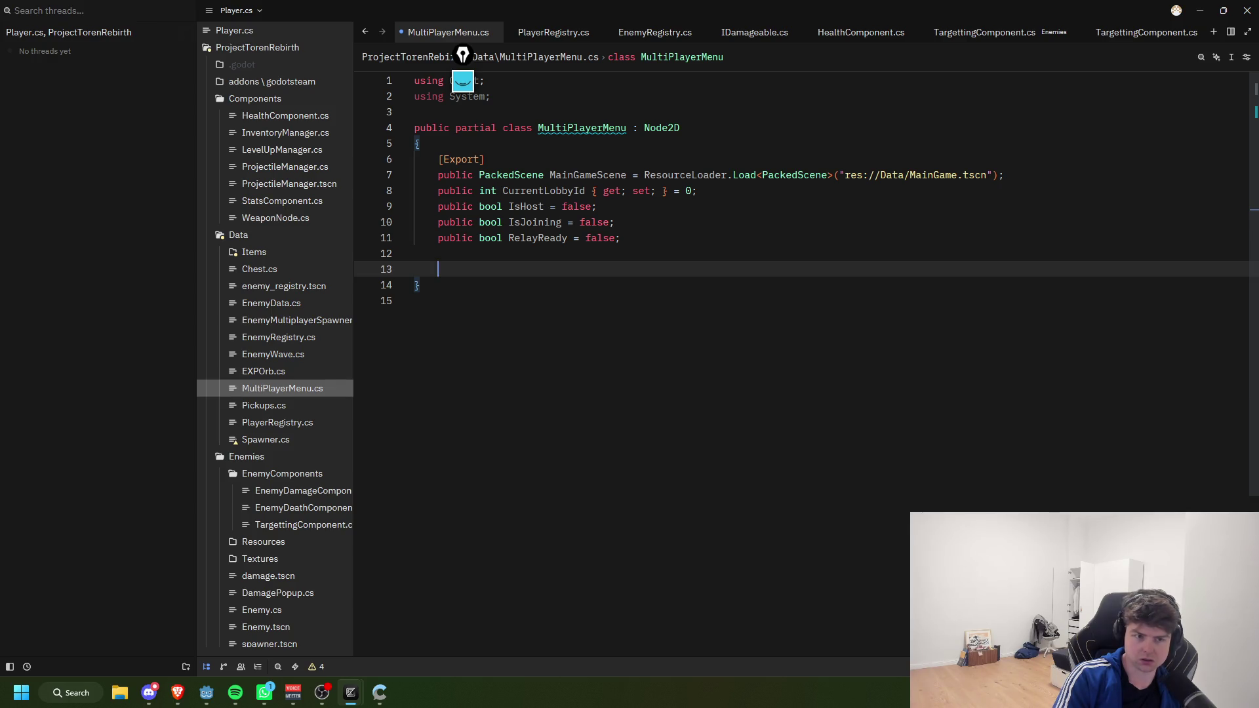
text(public vo)
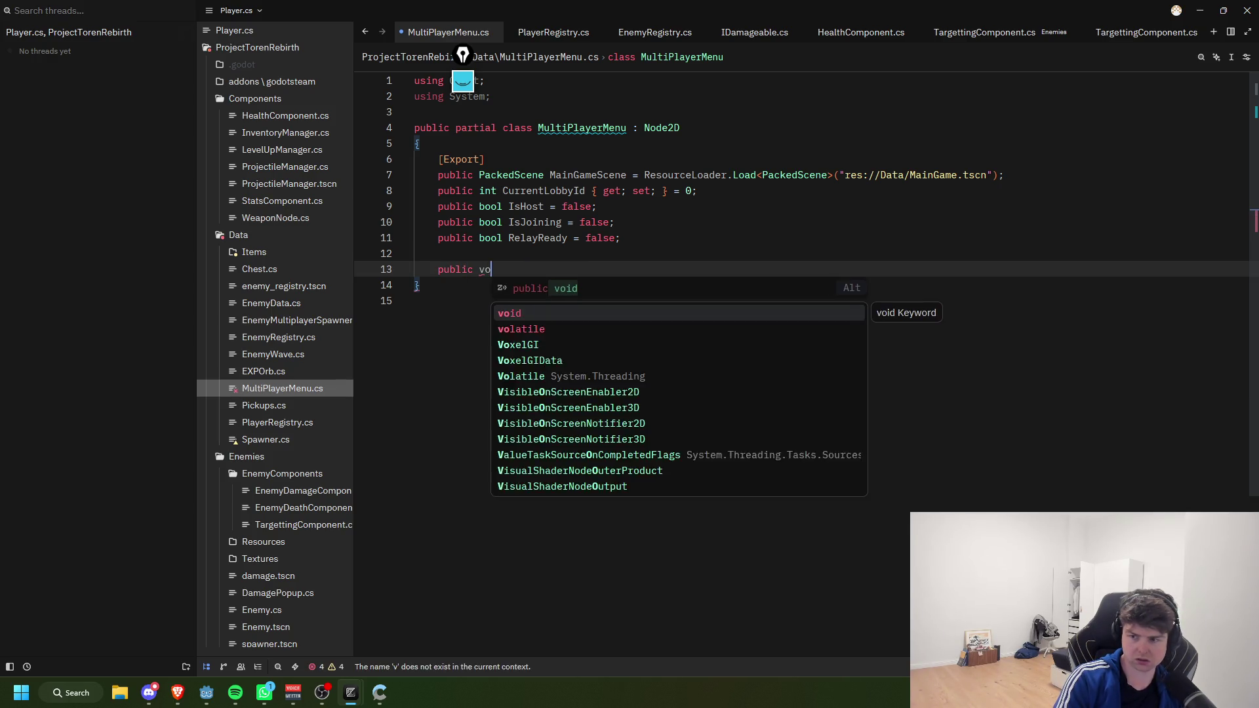
text(id )
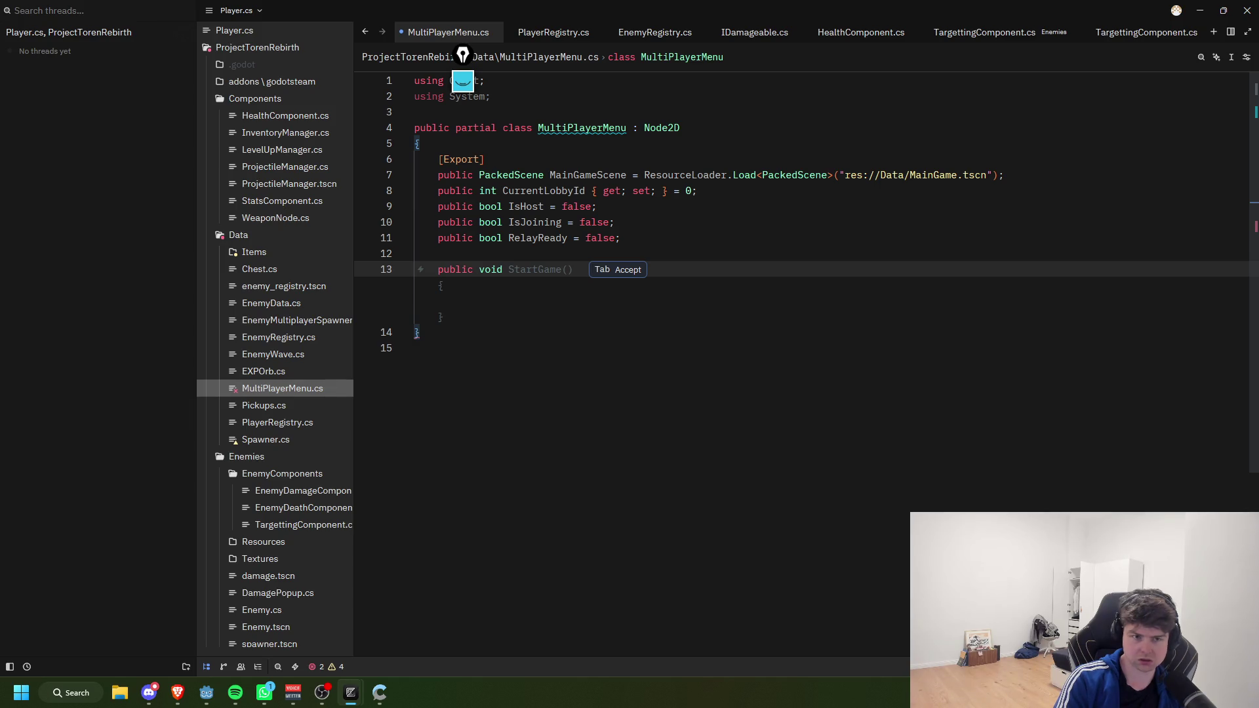
text(test)
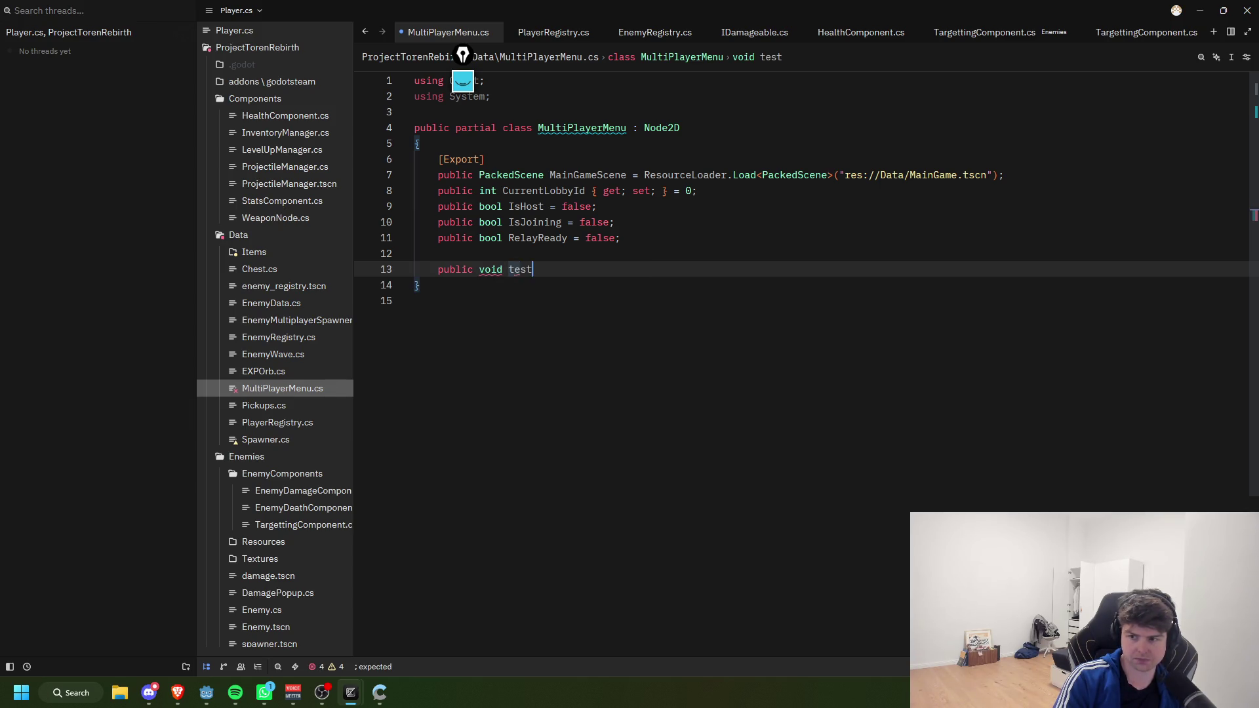
key(BackSpace)
key(BackSpace)
key(BackSpace)
text(TestLocallty)
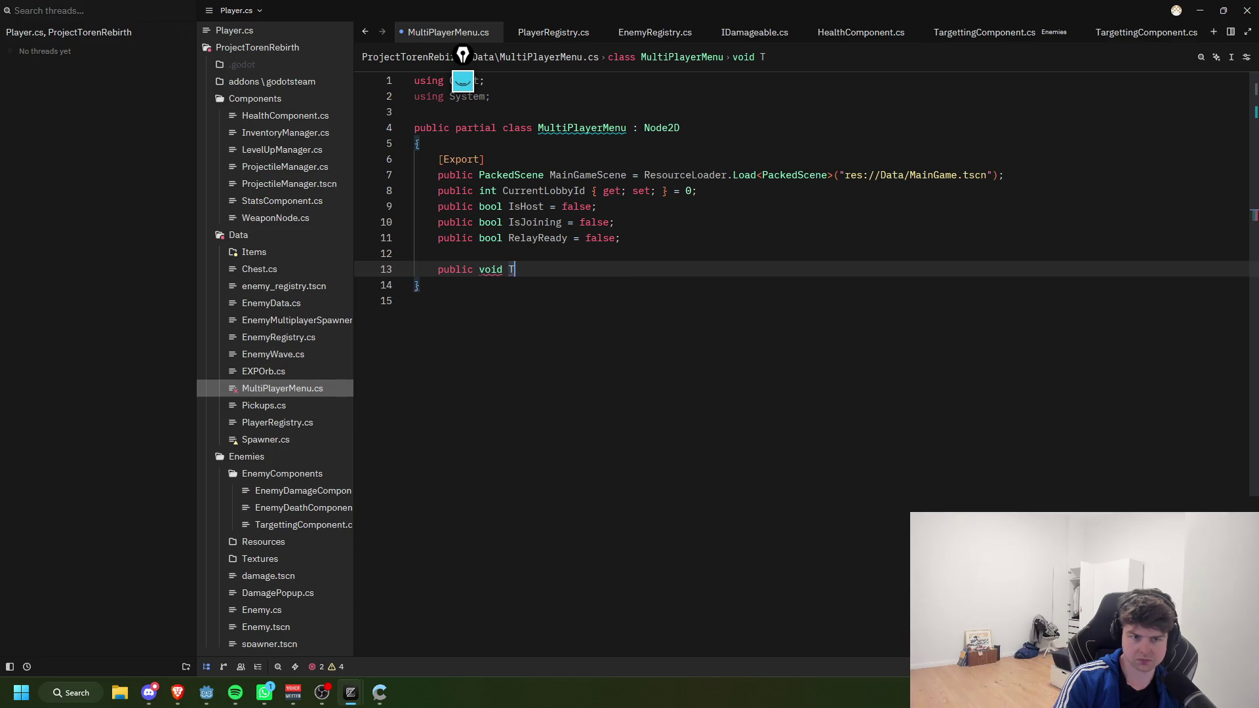
key(BackSpace)
key(BackSpace)
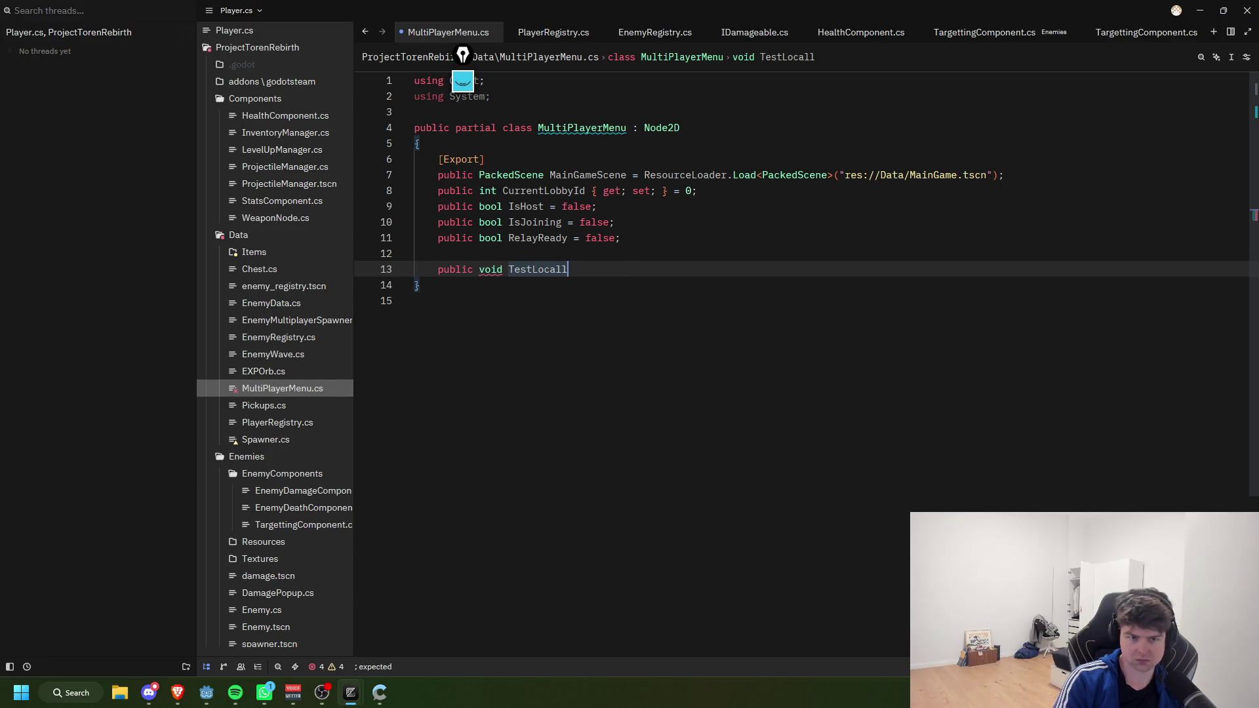
text(y)
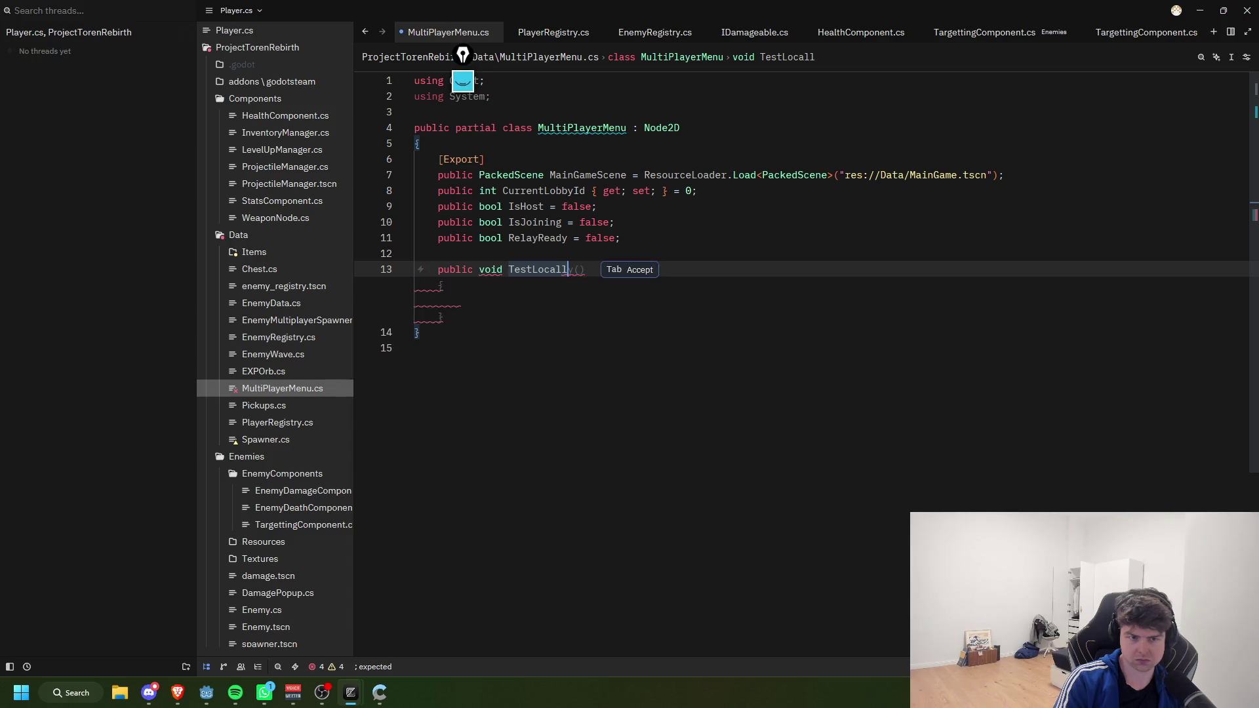
key(BackSpace)
key(BackSpace)
key(BackSpace)
text(H)
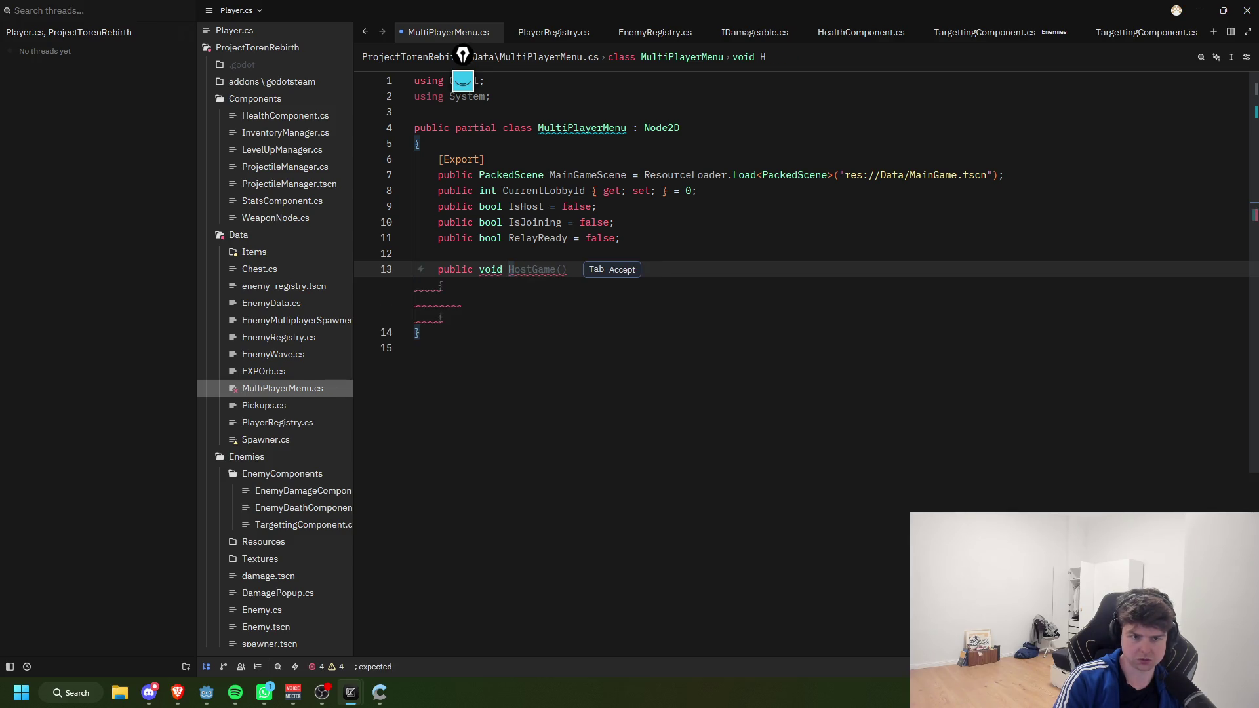
text(ostLocally()
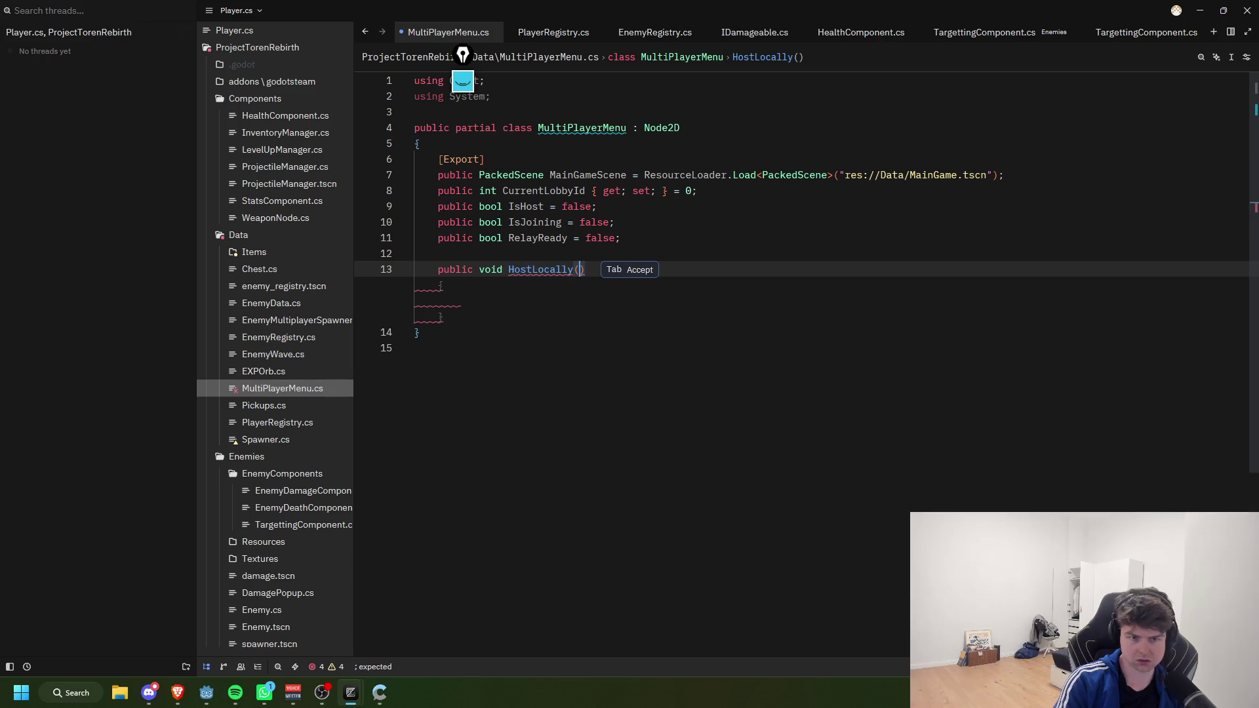
key(Tab)
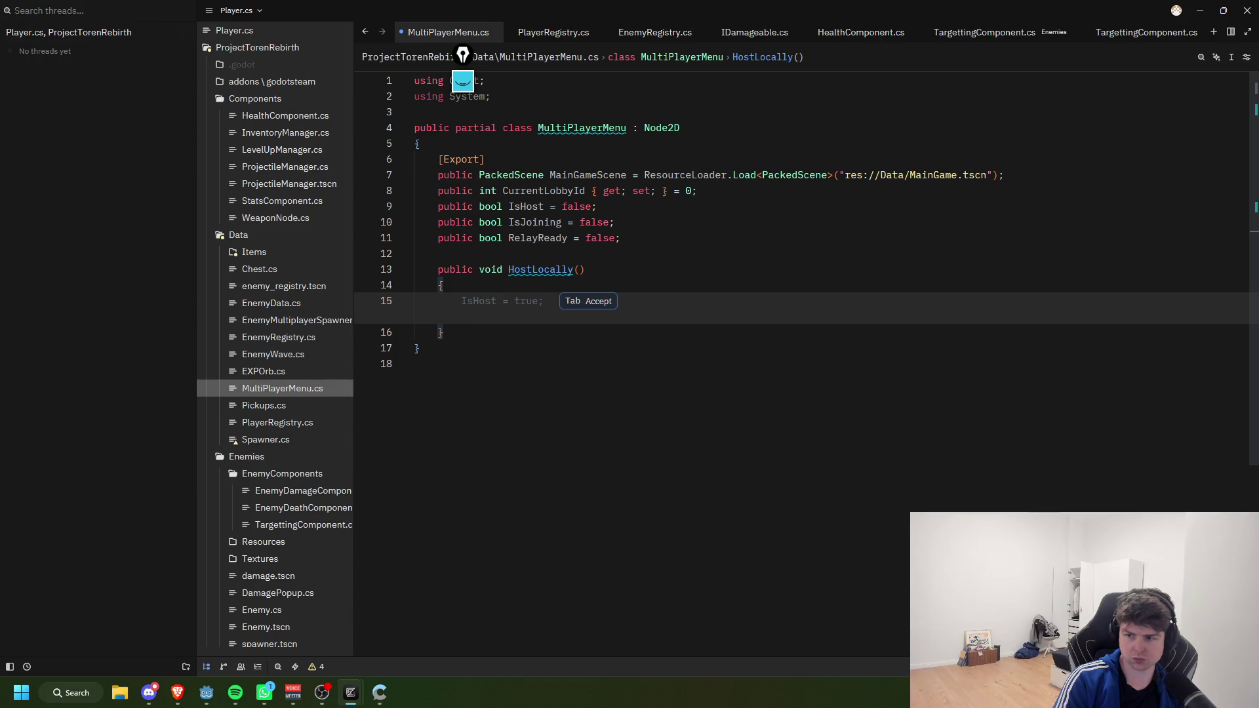
Step: In HostLocally, declare var TestPeer = new ENetMultiplayerPeer();
text(var)
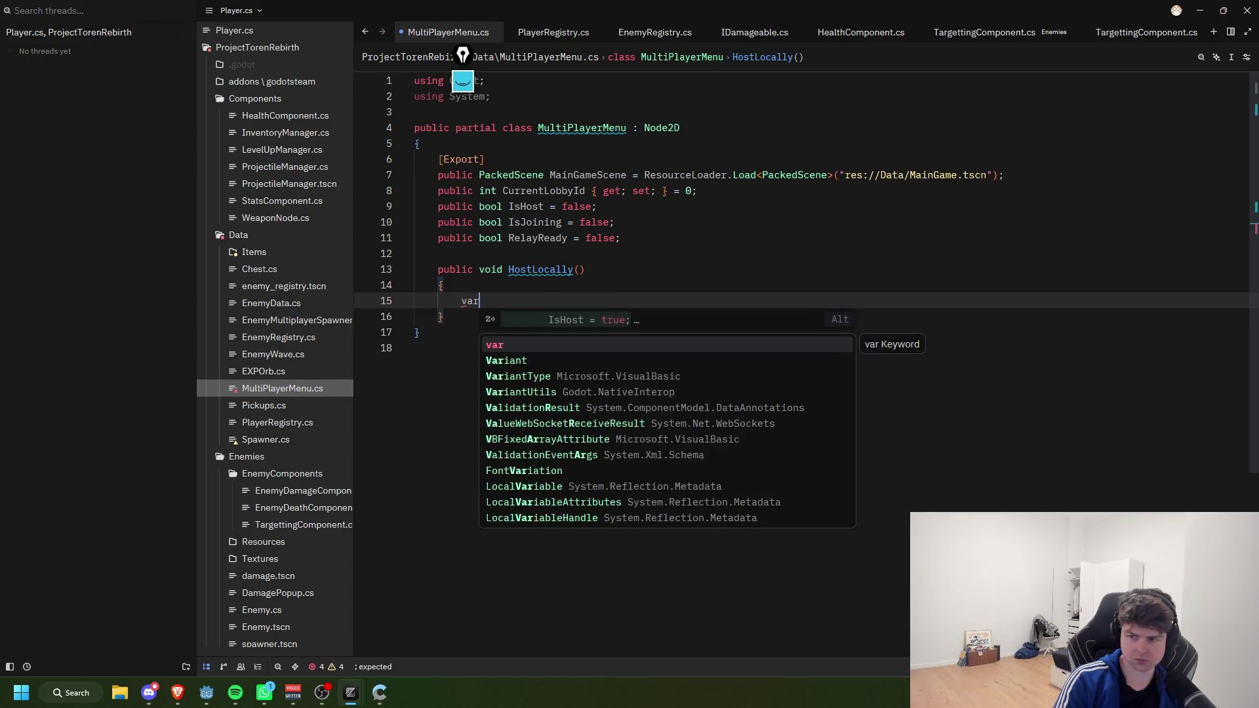
text( TestP)
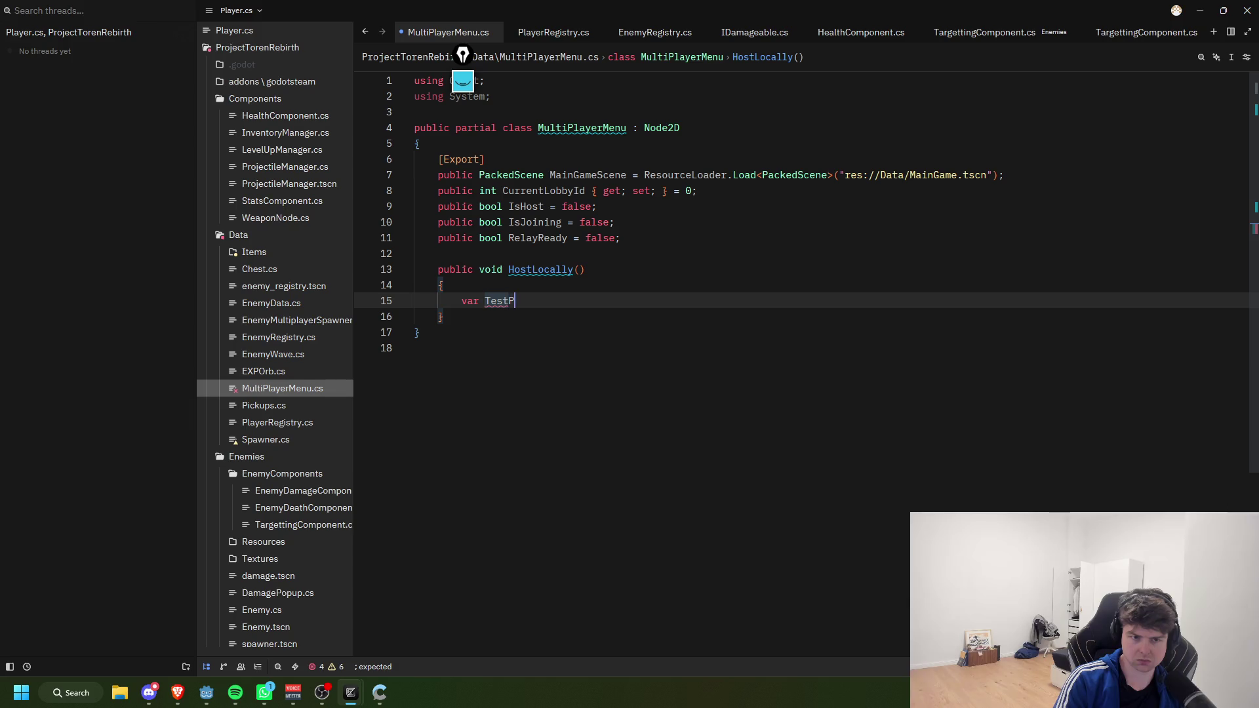
text(eer = E)
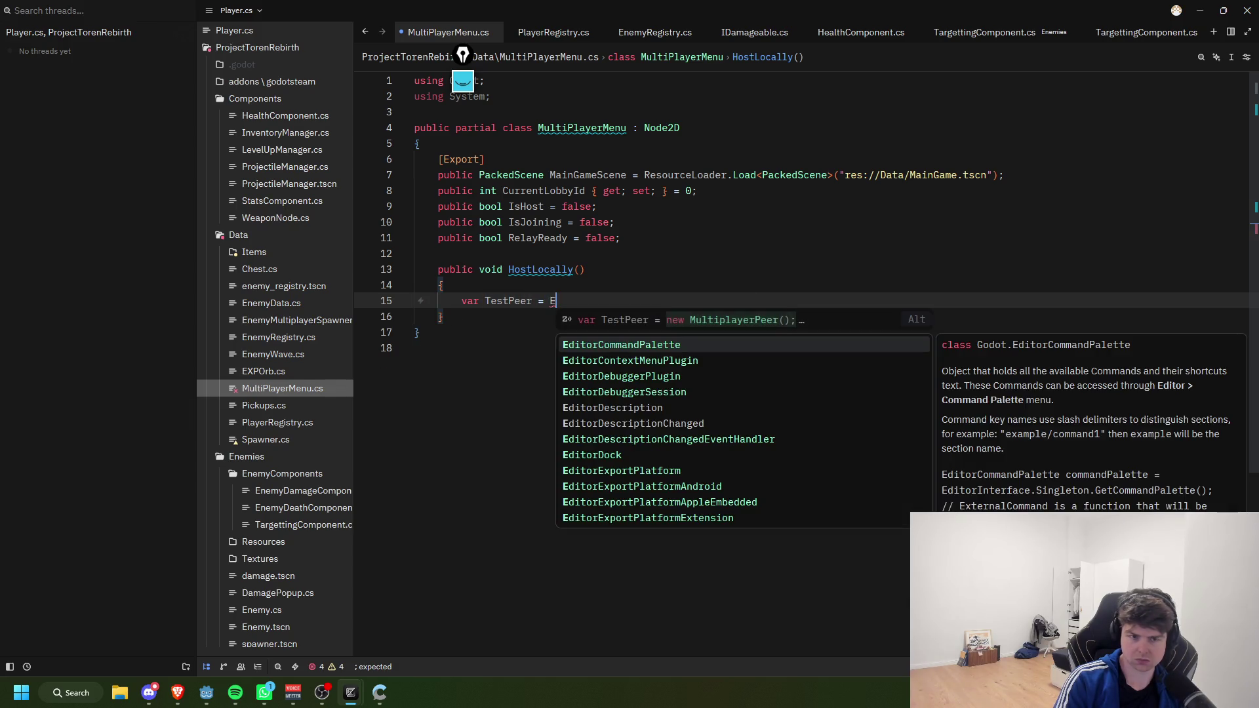
text(Ne)
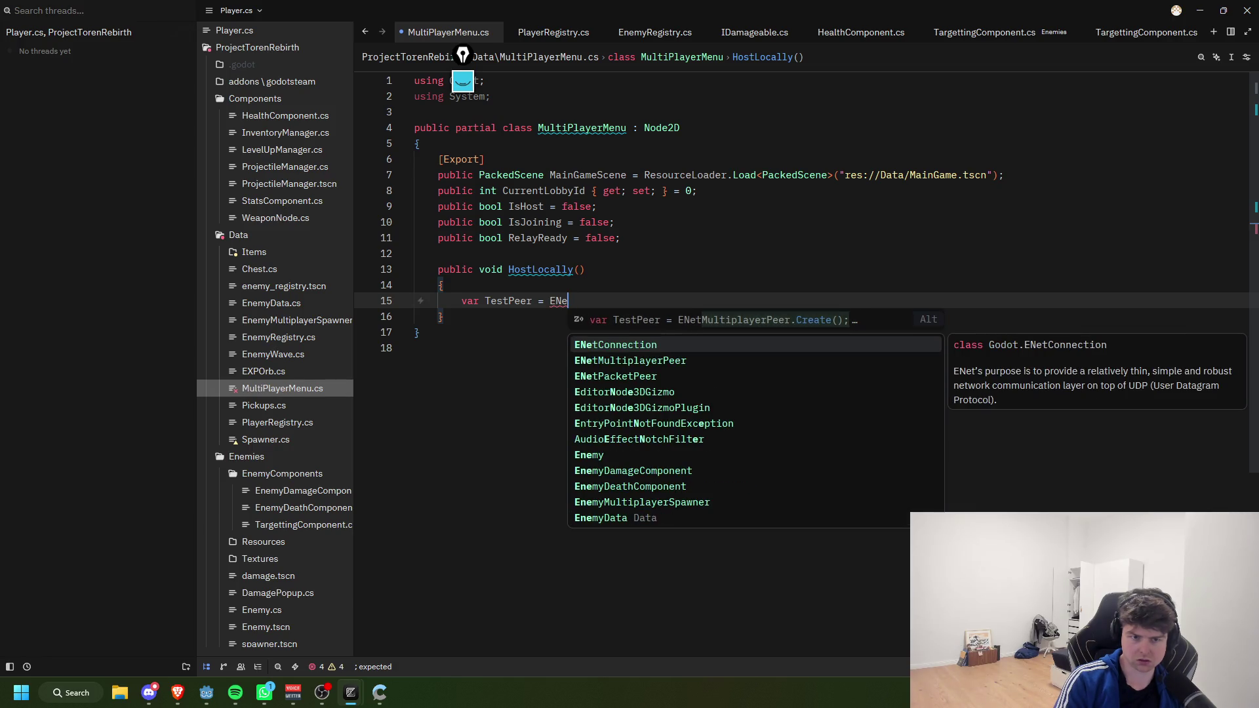
text(tMu)
key(Return)
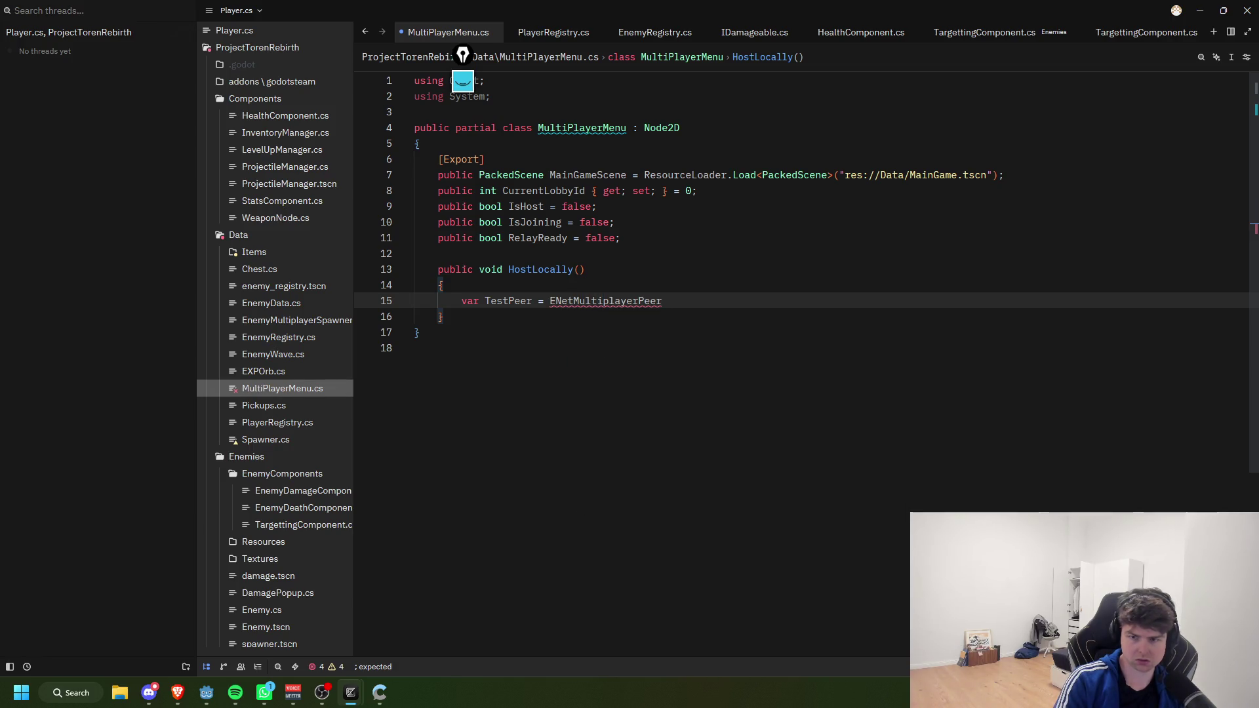
text(.new)
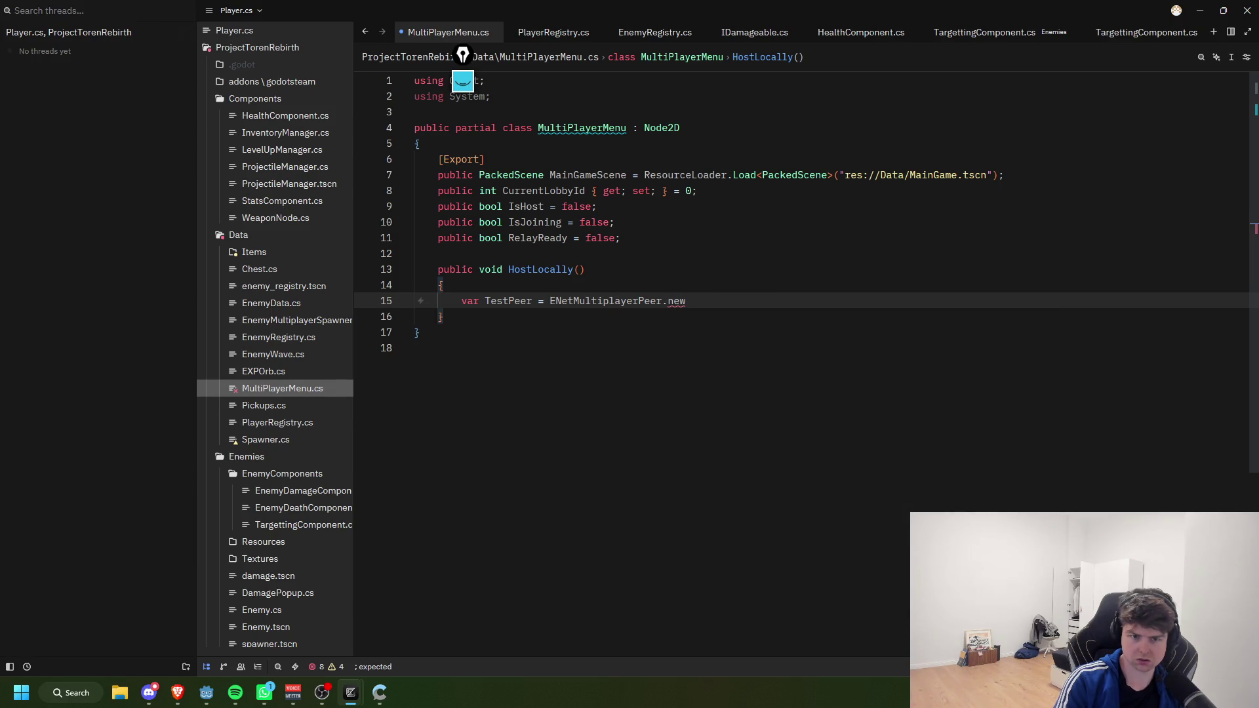
key(Return)
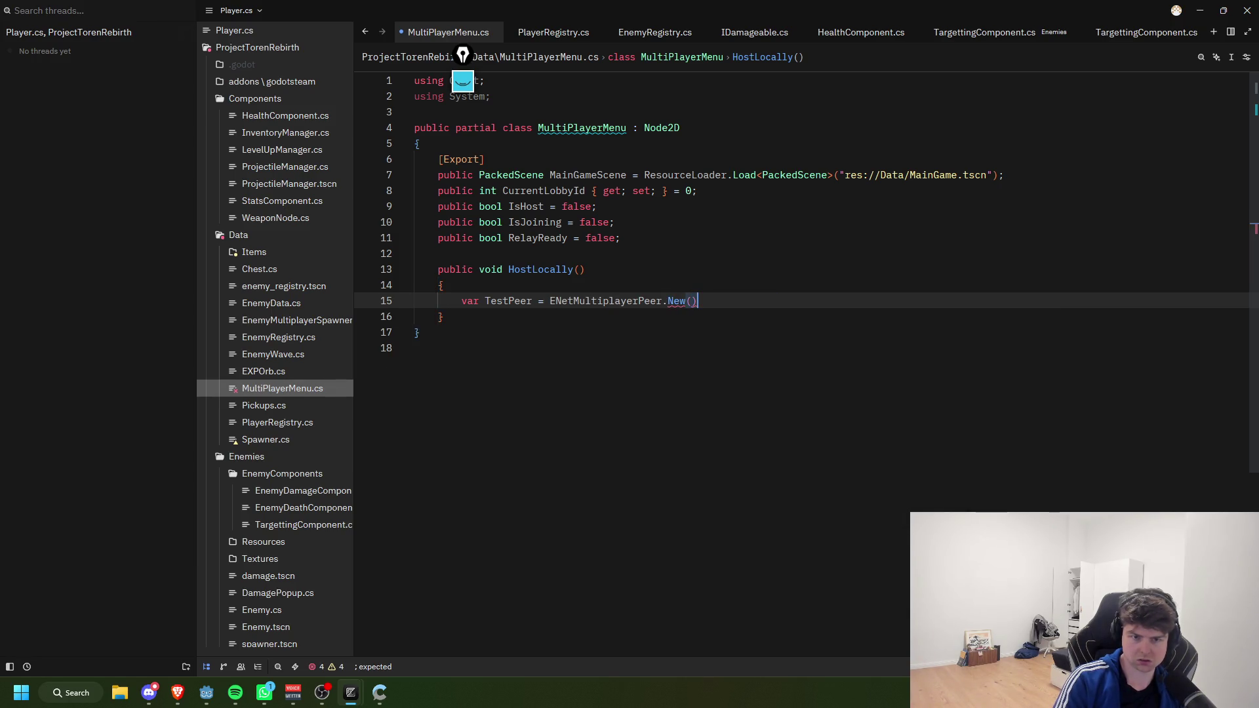
text(;)
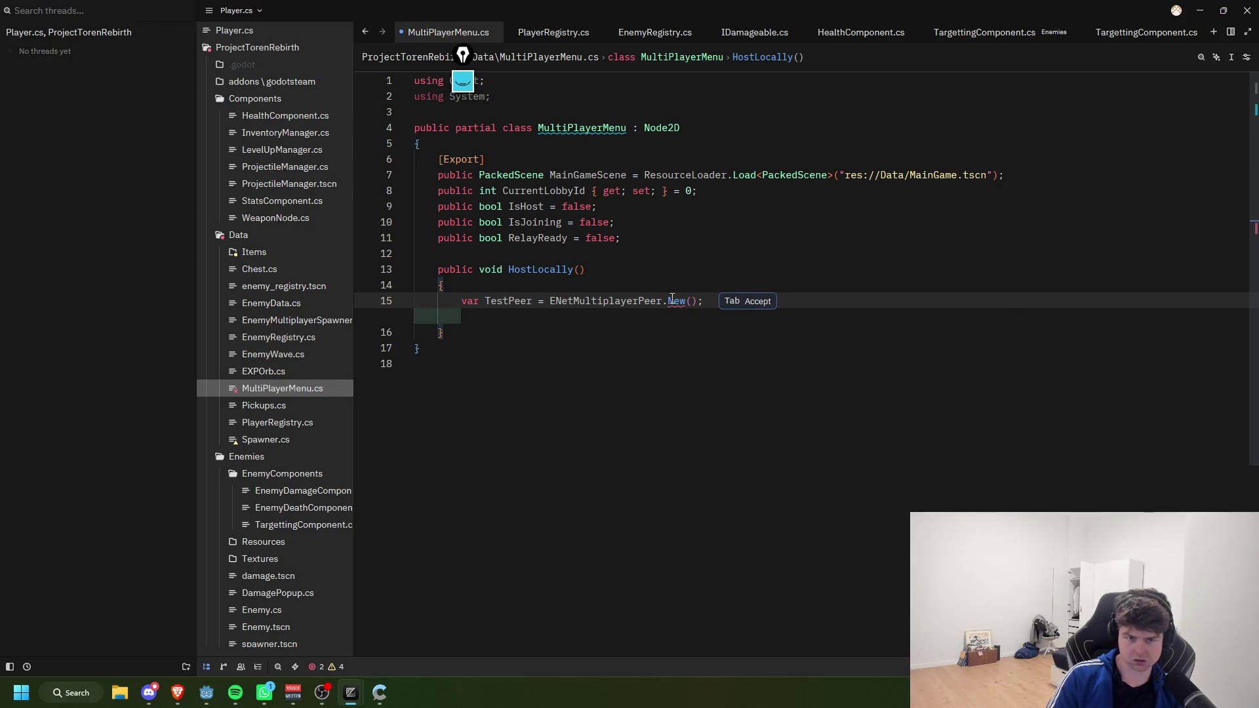
click(687, 300)
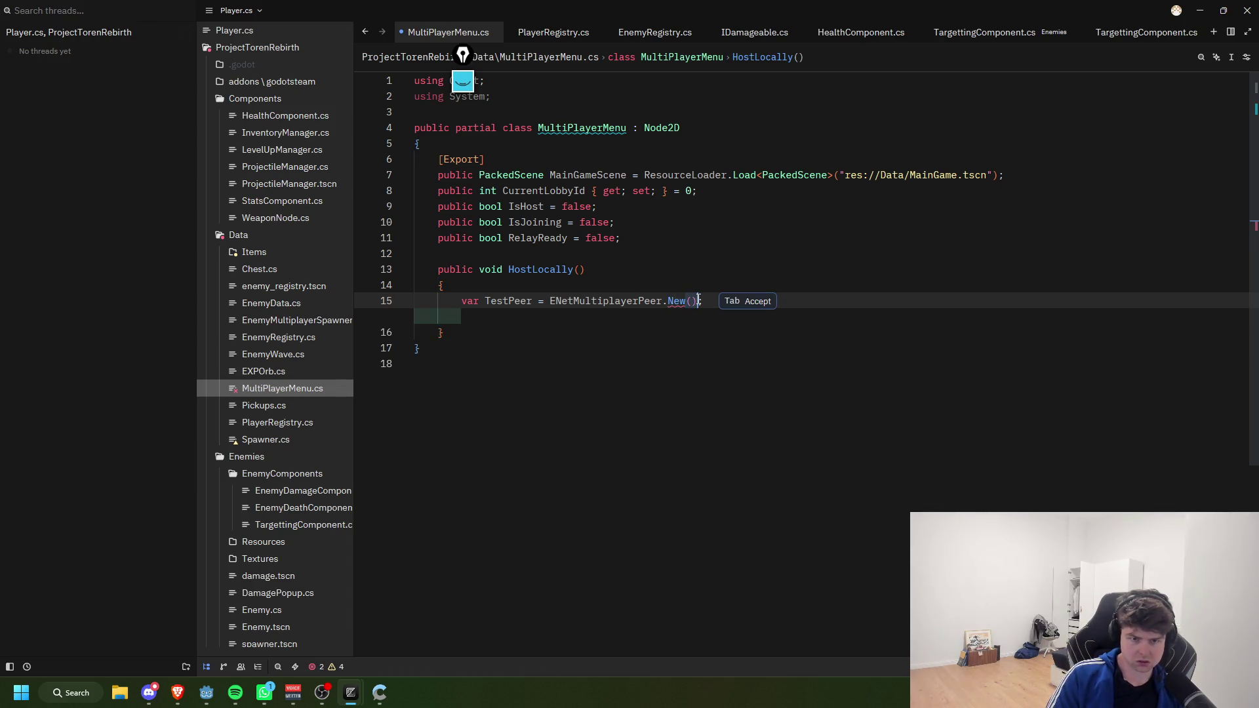
click(665, 300)
key(shift+End)
key(Delete)
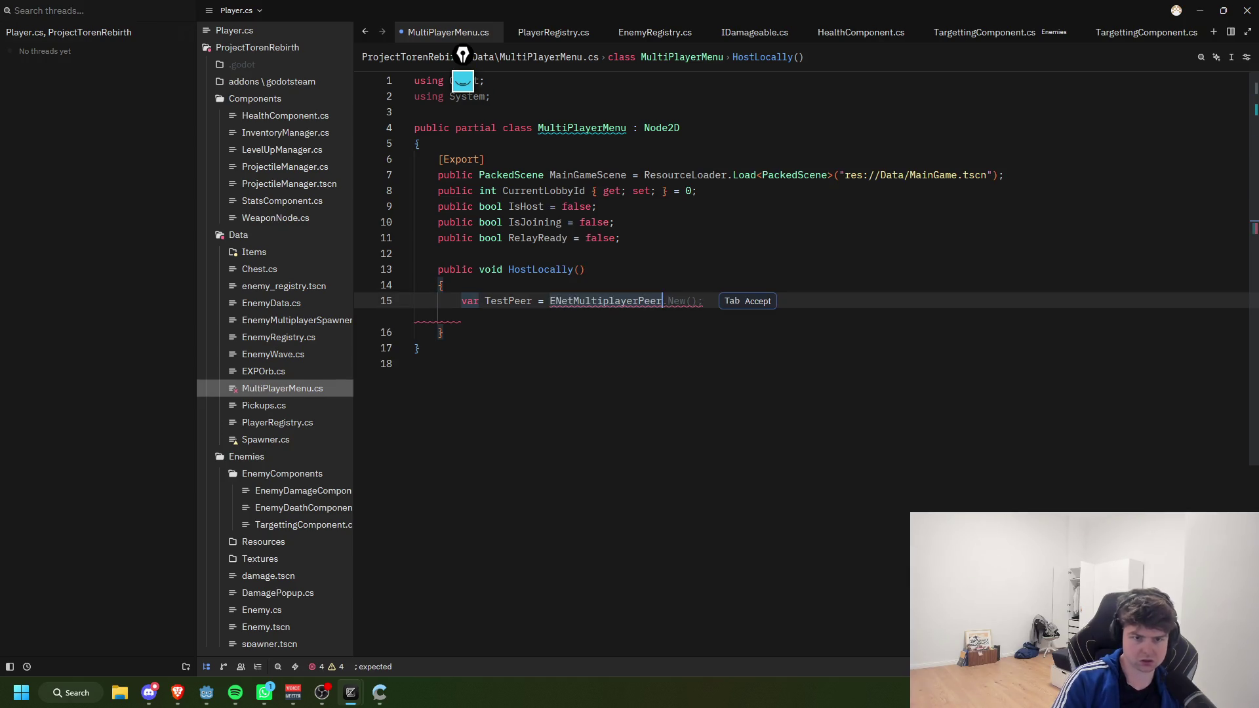
click(550, 301)
text(new)
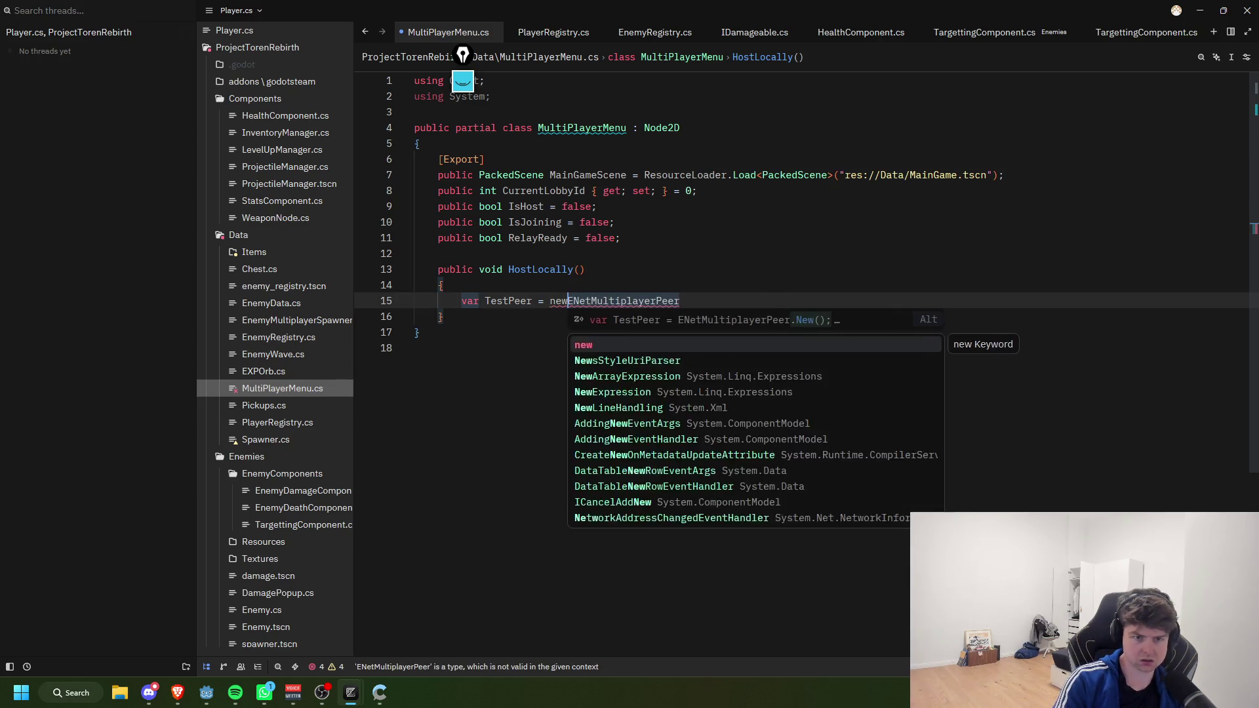
key(Tab)
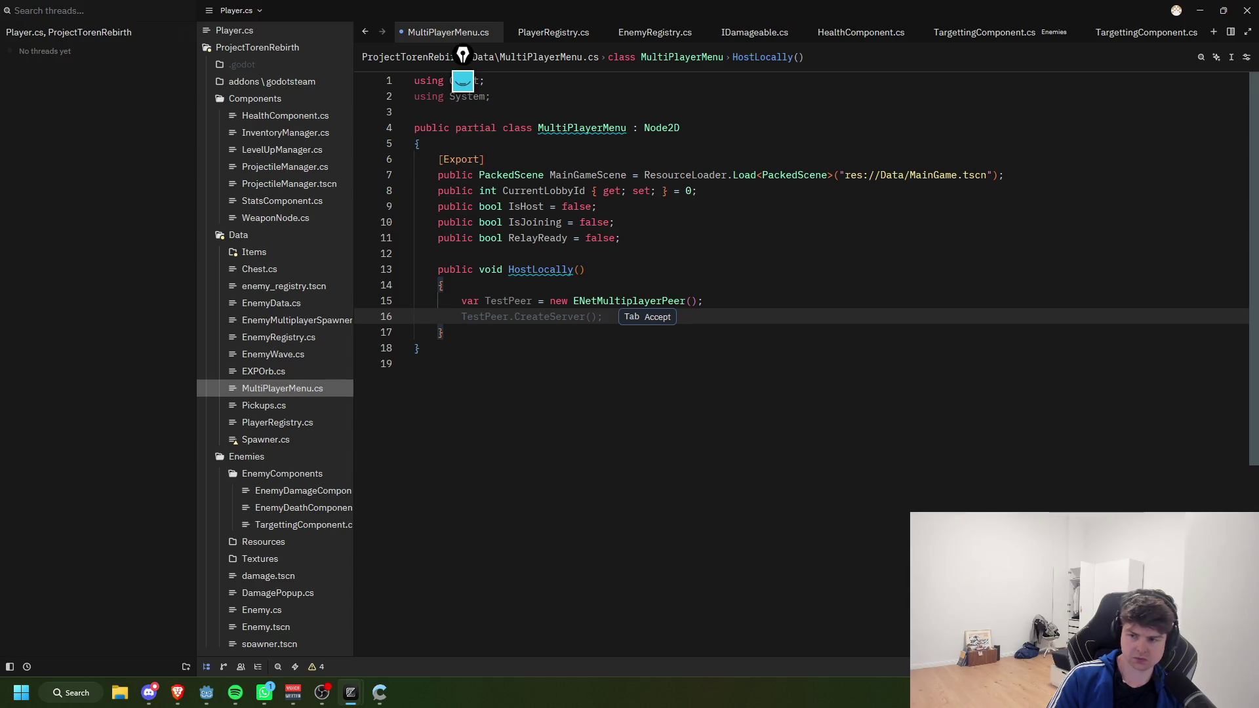
Step: Call TestPeer.CreateServer(2), assign it to Multiplayer.MultiplayerPeer, and set IsHost = true
key(Tab)
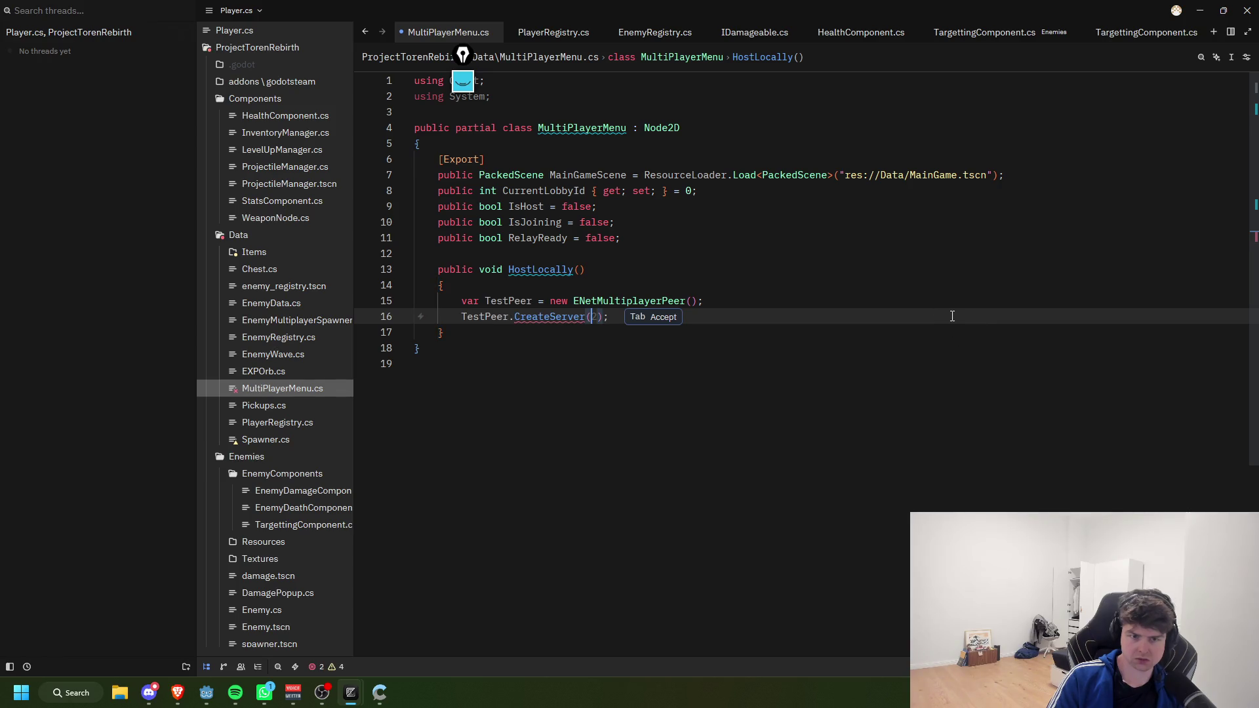
mouse_move(602, 319)
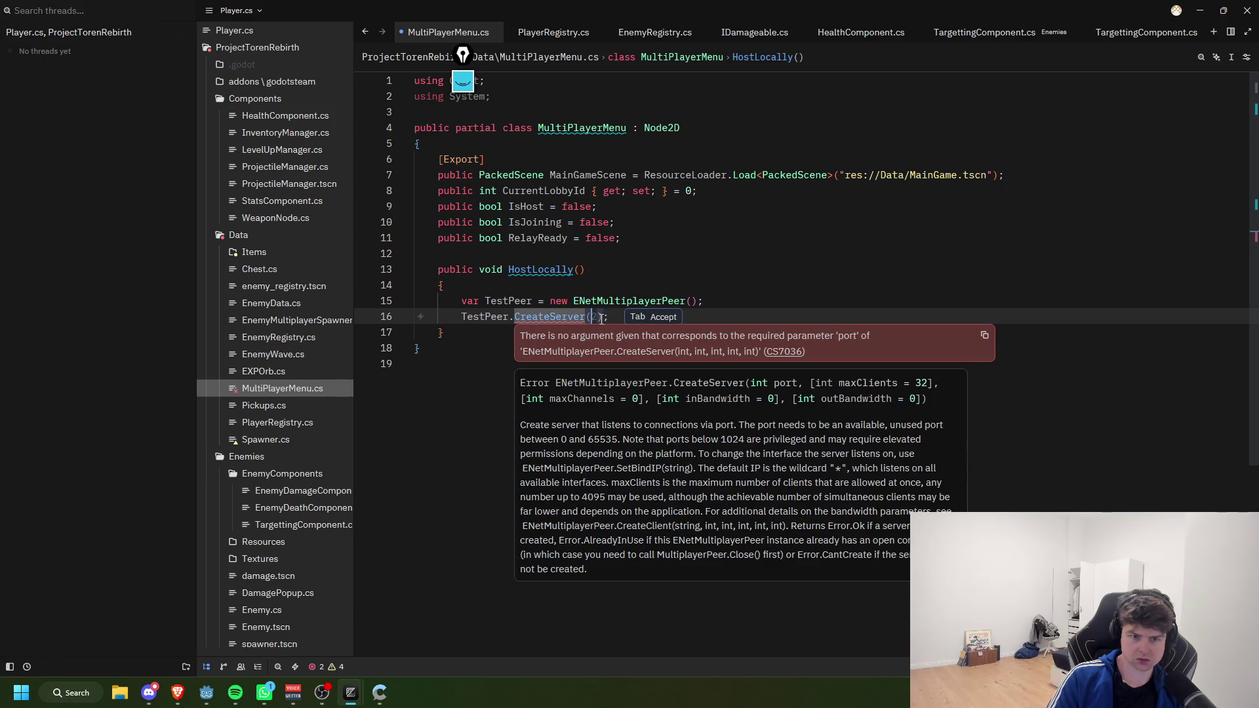
key(Tab)
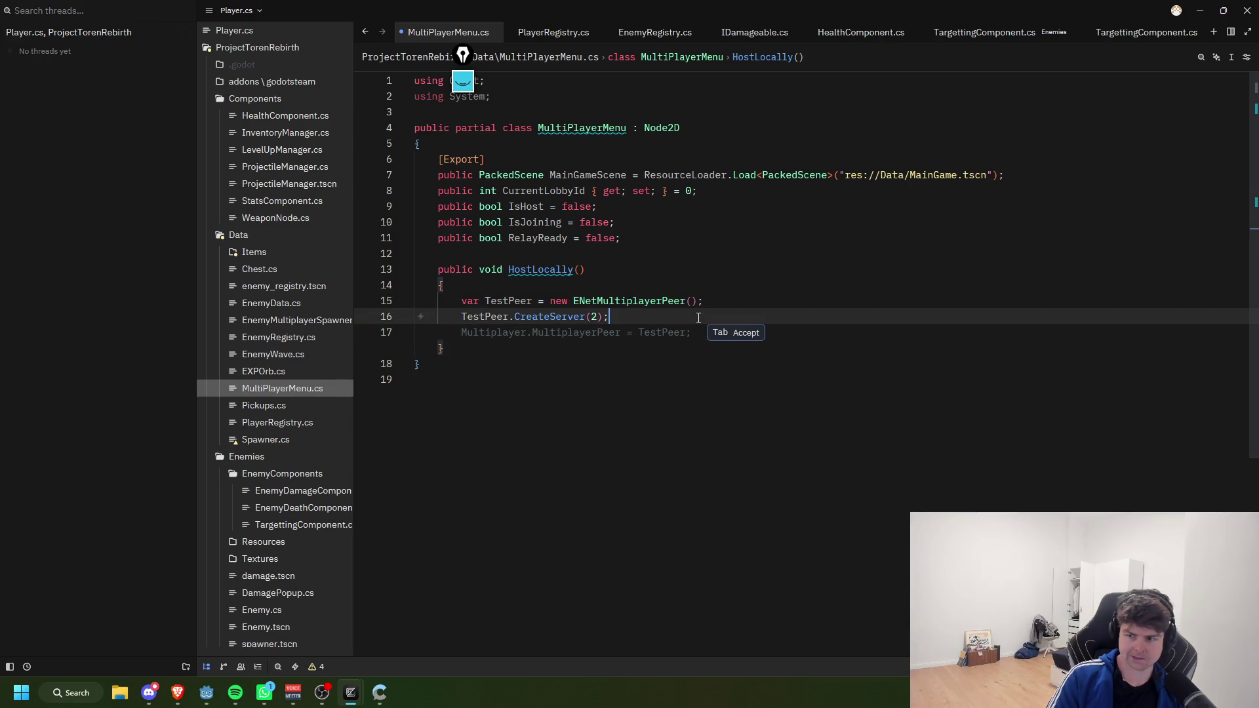
key(Tab)
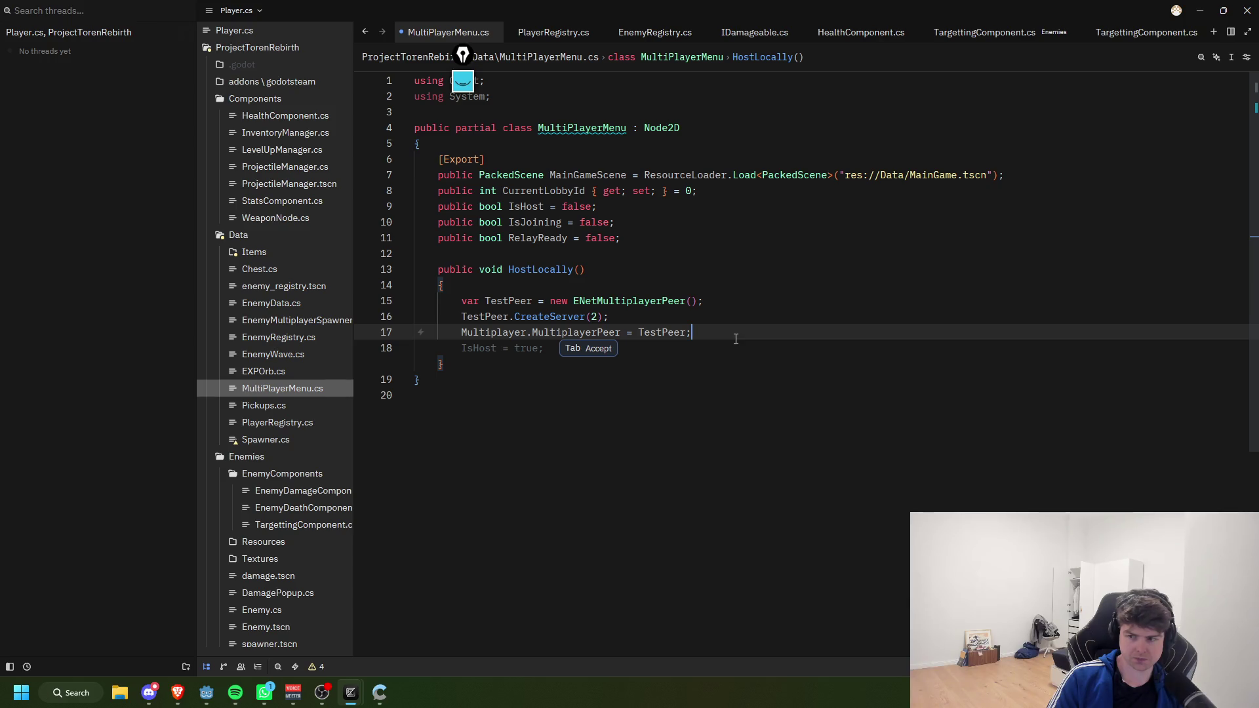
key(Tab)
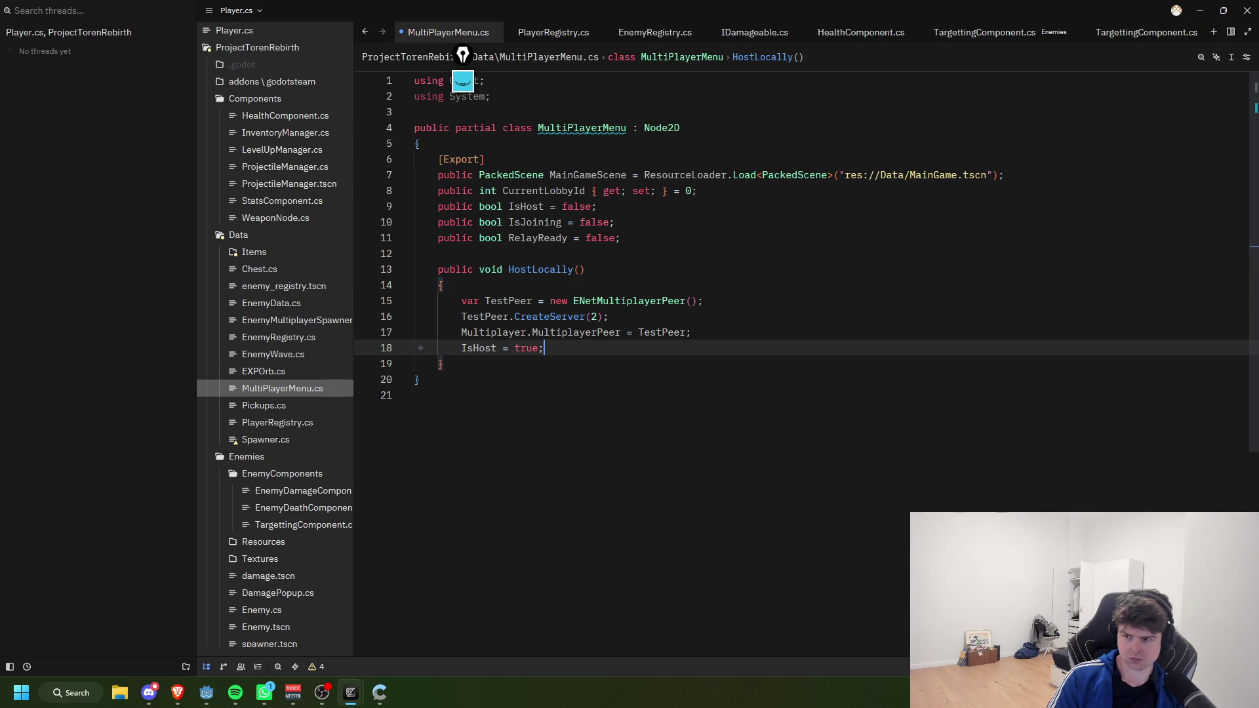
key(alt+Tab)
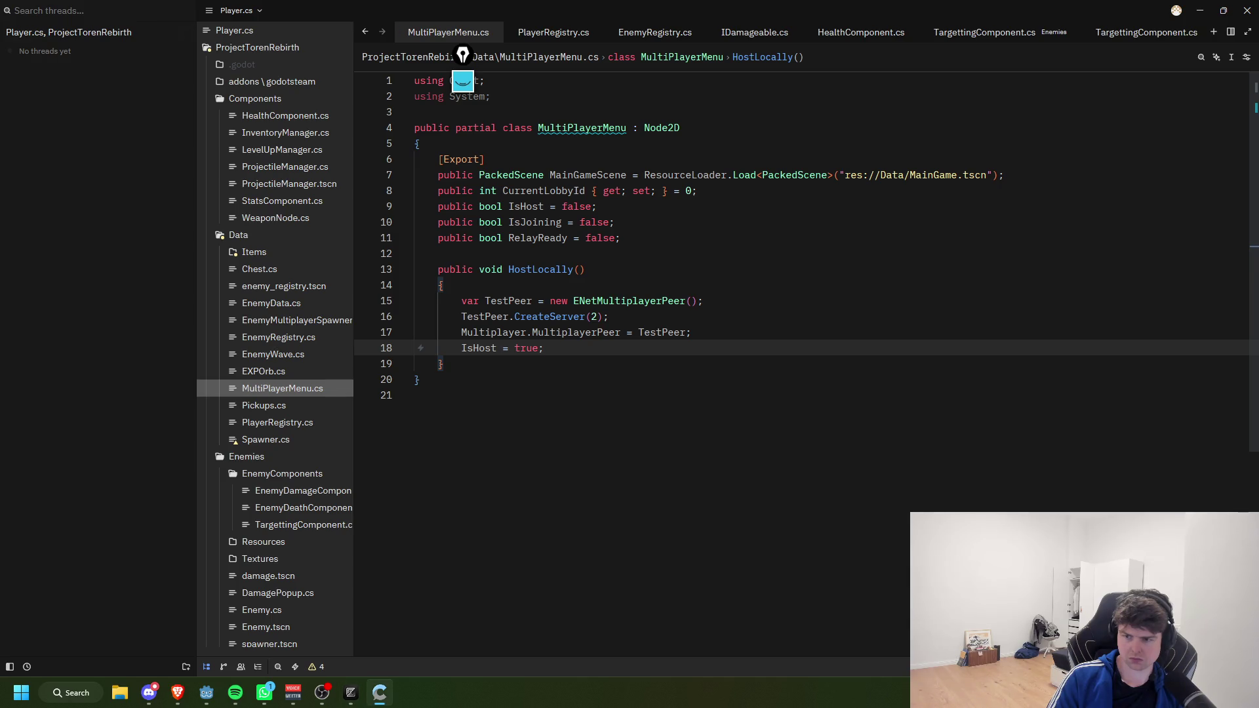
Step: Scroll to the top of multiplayermenu.gd and select all 260 lines
key(alt+Tab)
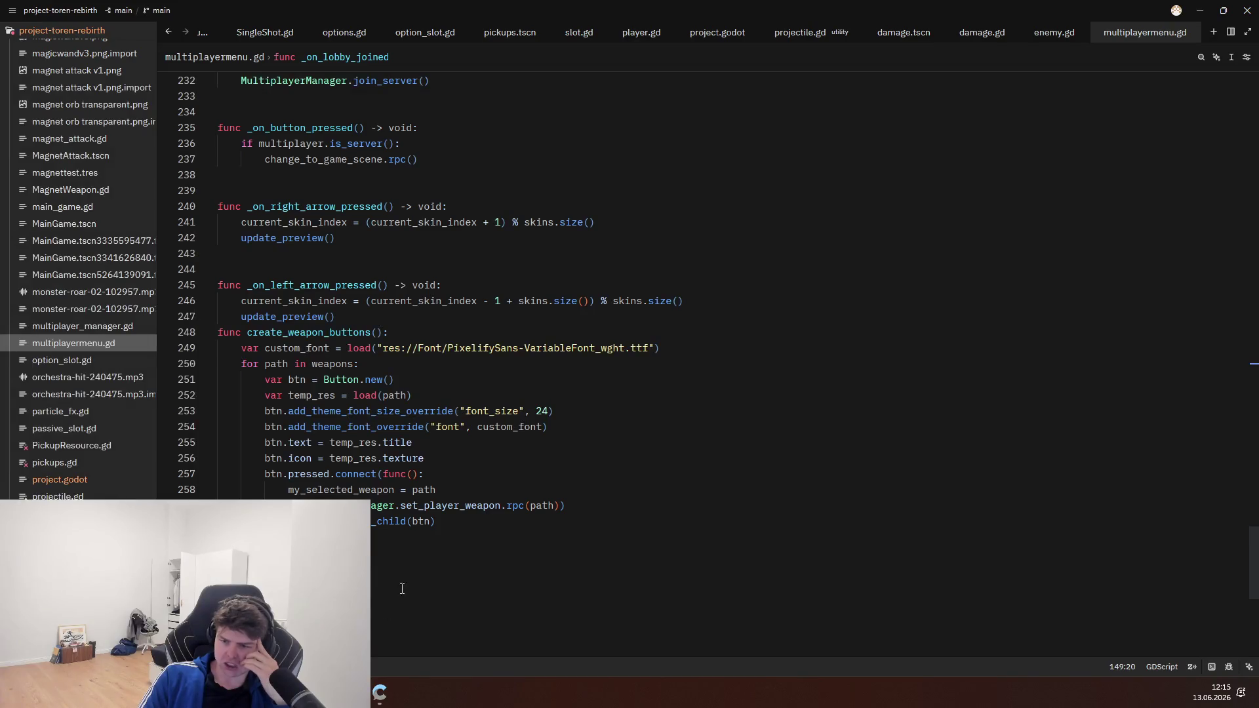
scroll(407, 570, up, 20)
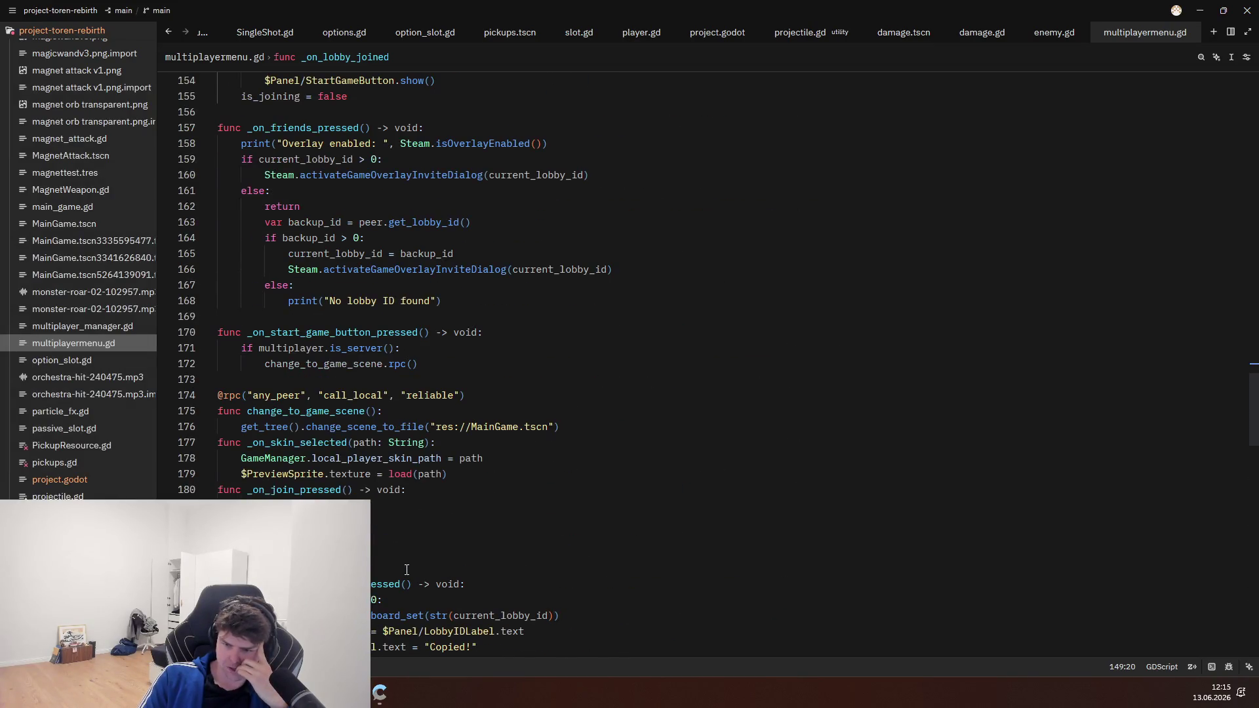
scroll(407, 570, up, 10)
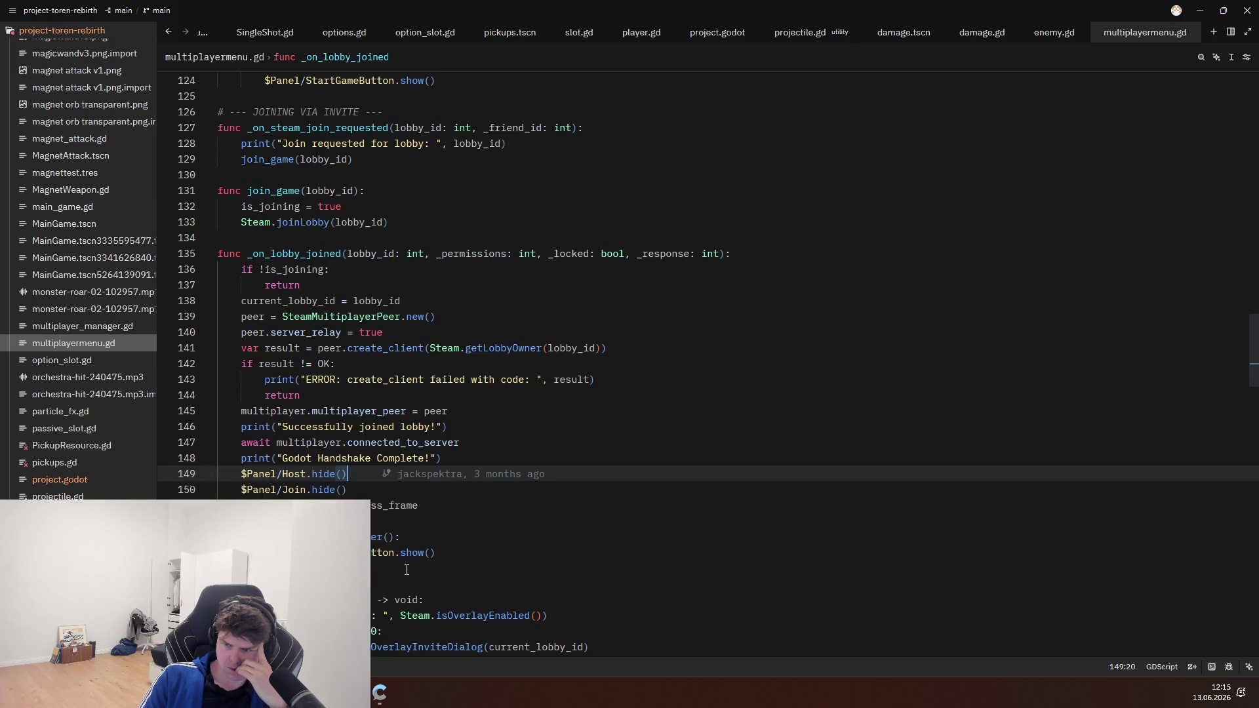
scroll(407, 569, up, 5)
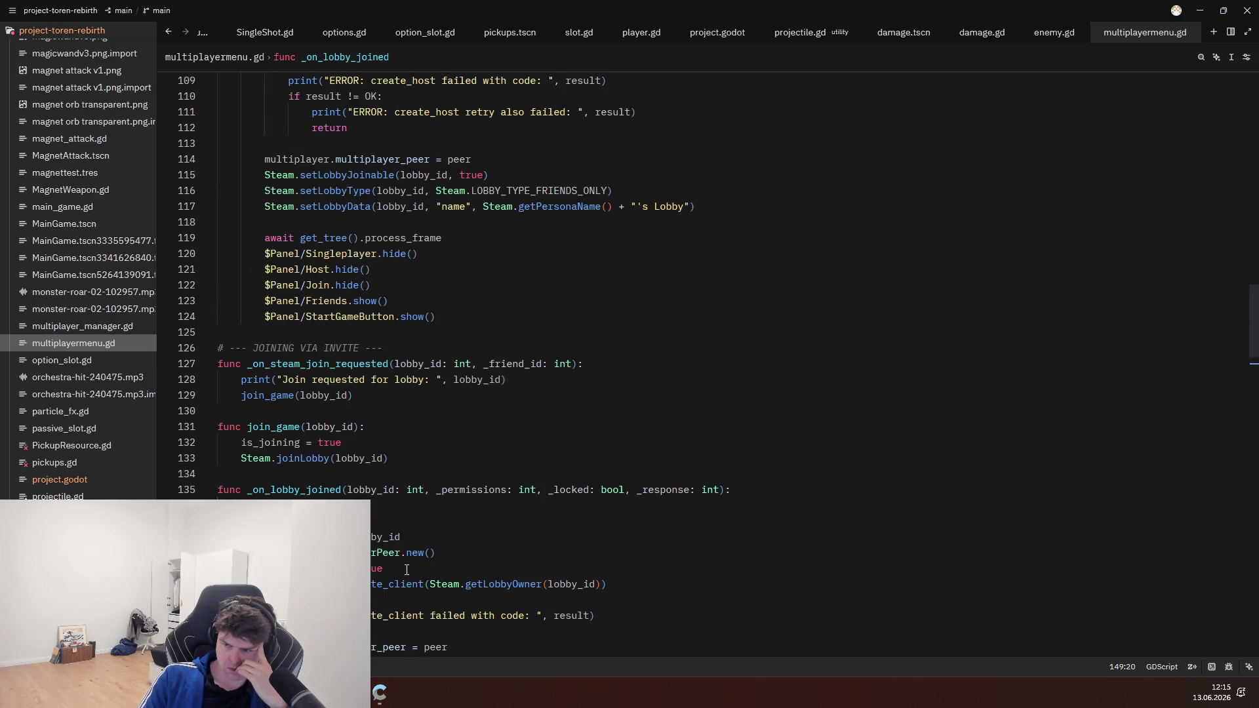
scroll(407, 570, up, 3)
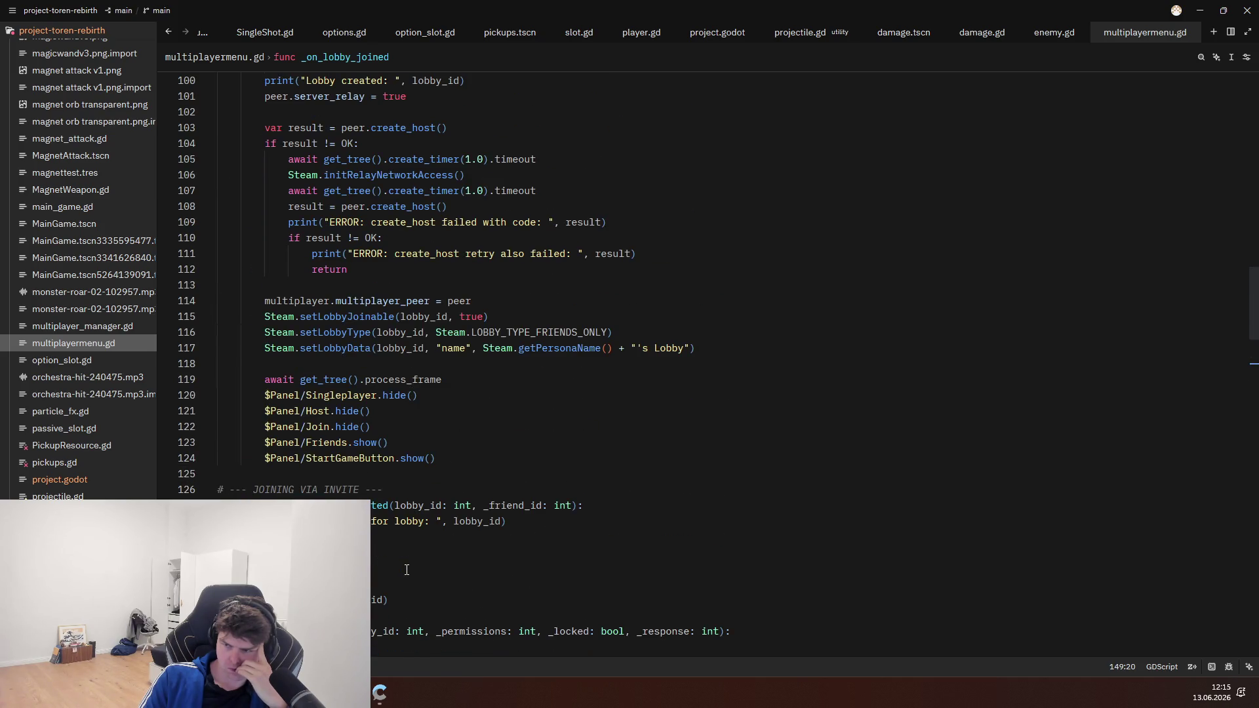
scroll(407, 569, up, 2)
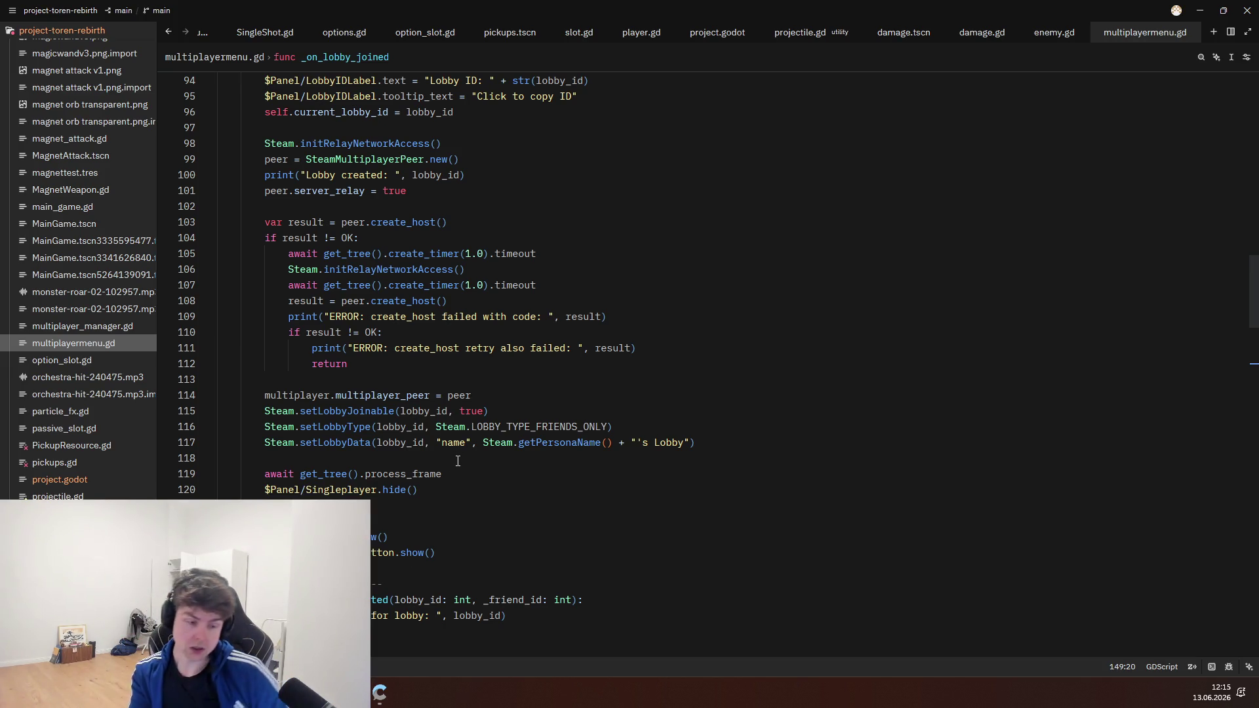
key(ctrl+a)
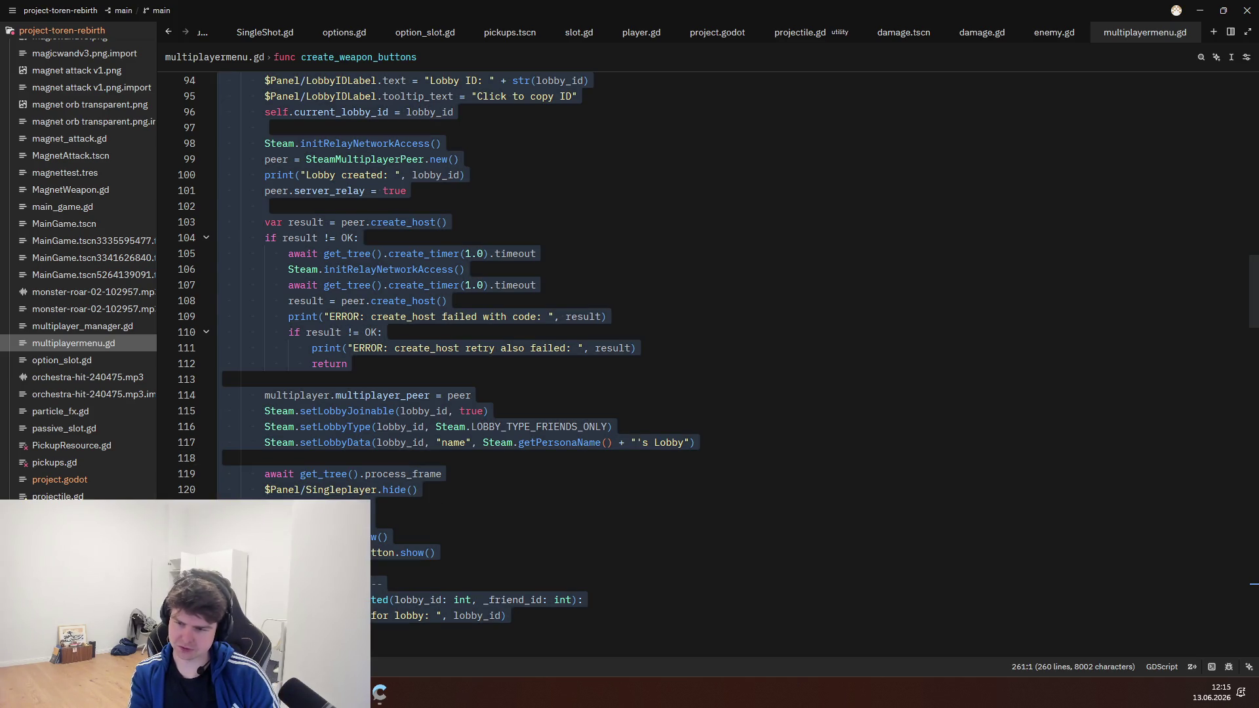
key(alt+Tab)
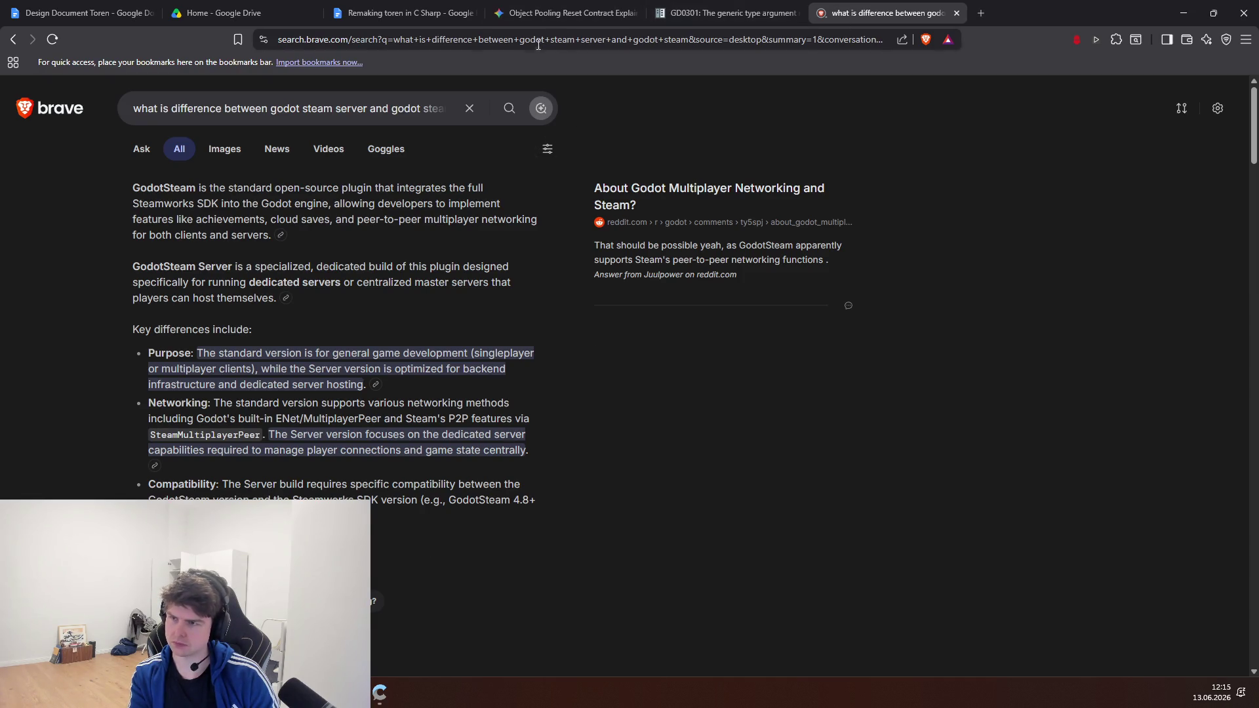
Step: Ask Gemini to rewrite the GDScript multiplayer menu in C#, pasting the script below
click(564, 14)
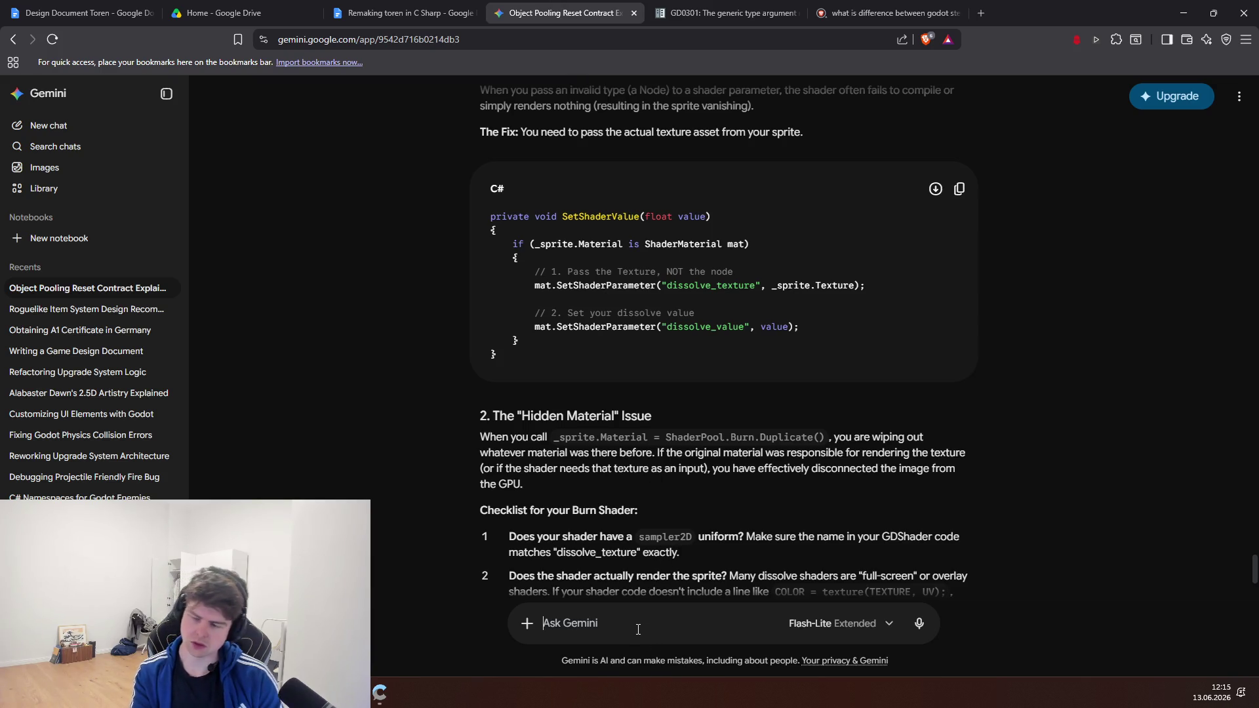
text(I want to)
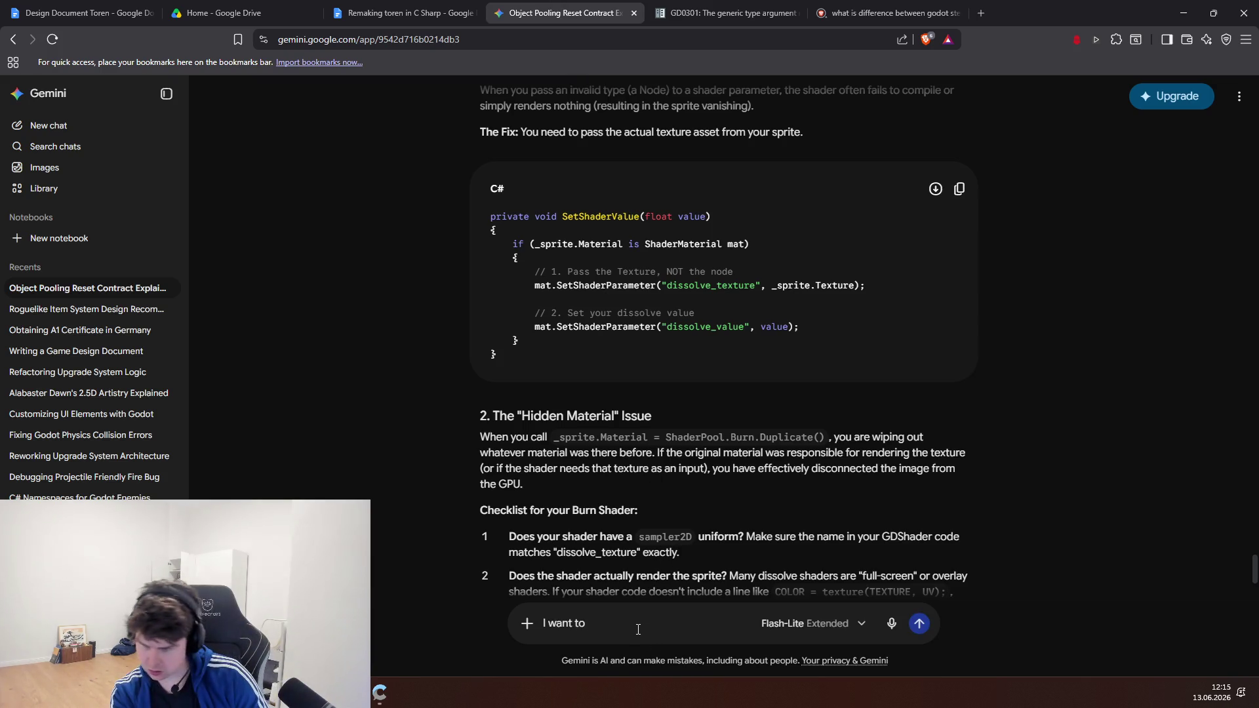
text( rewrite my gdscri)
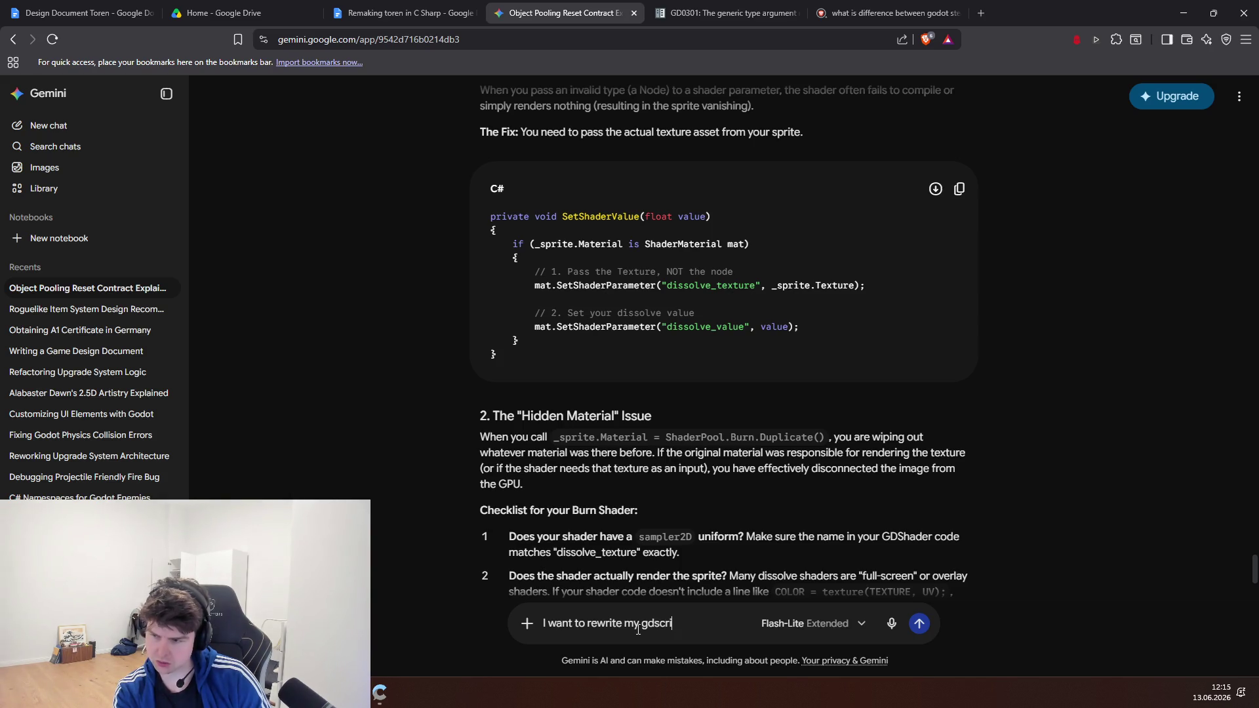
text(pt multi)
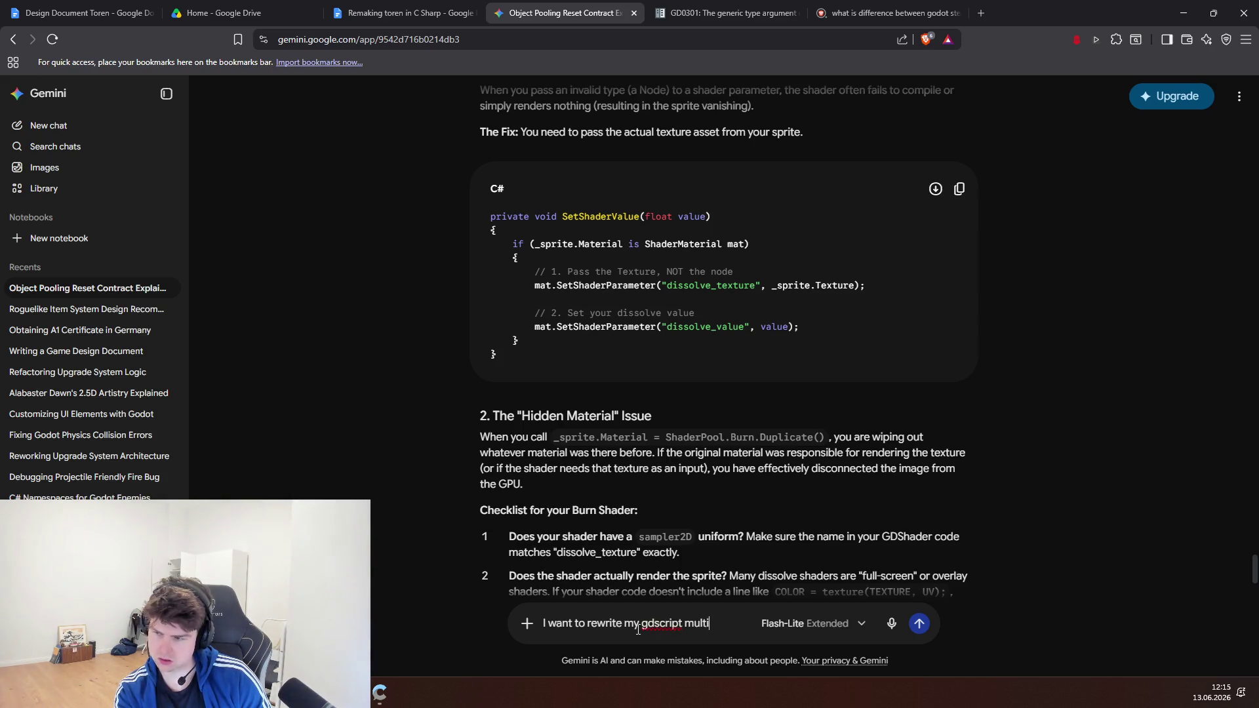
text(player menu to )
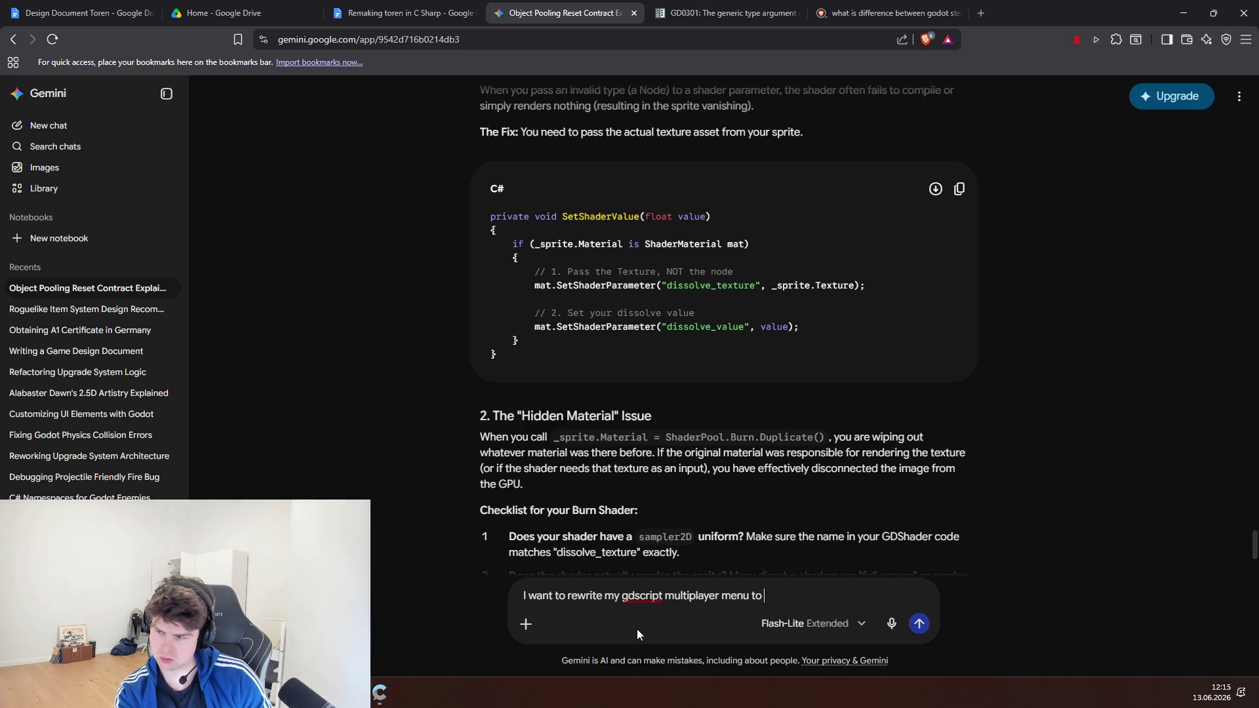
text(c sharp can you )
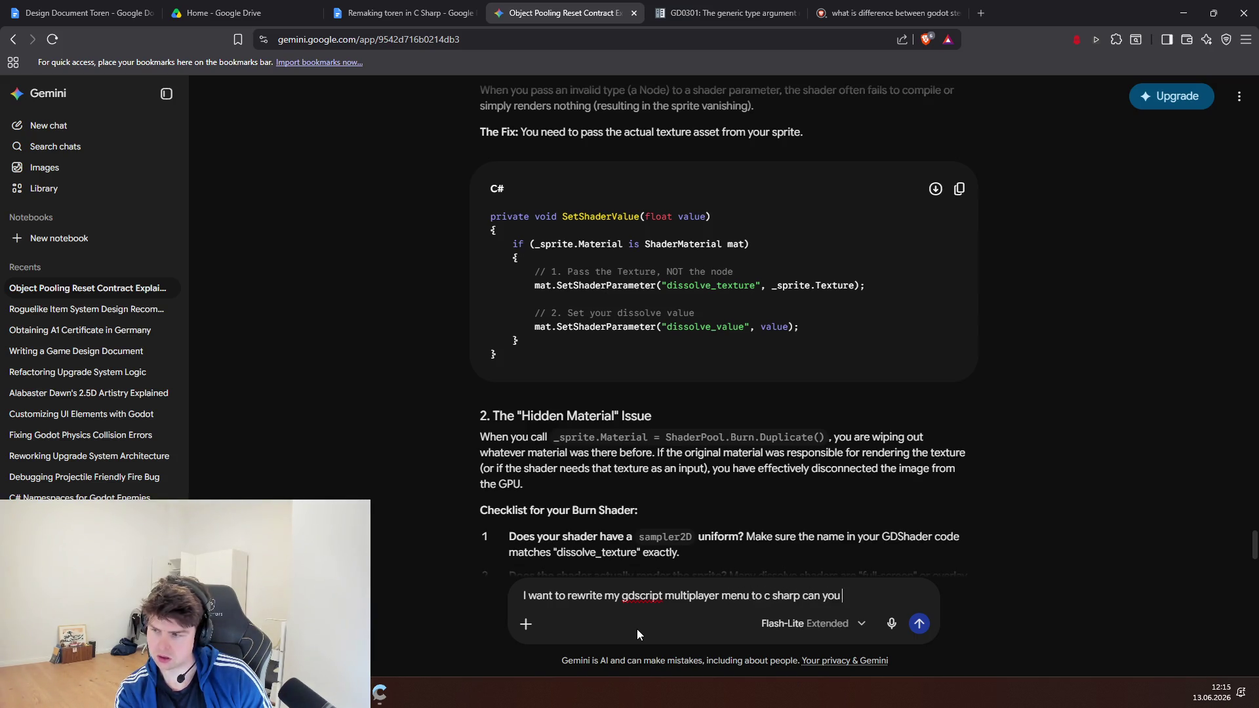
text(ignore all)
key(BackSpace)
key(BackSpace)
key(BackSpace)
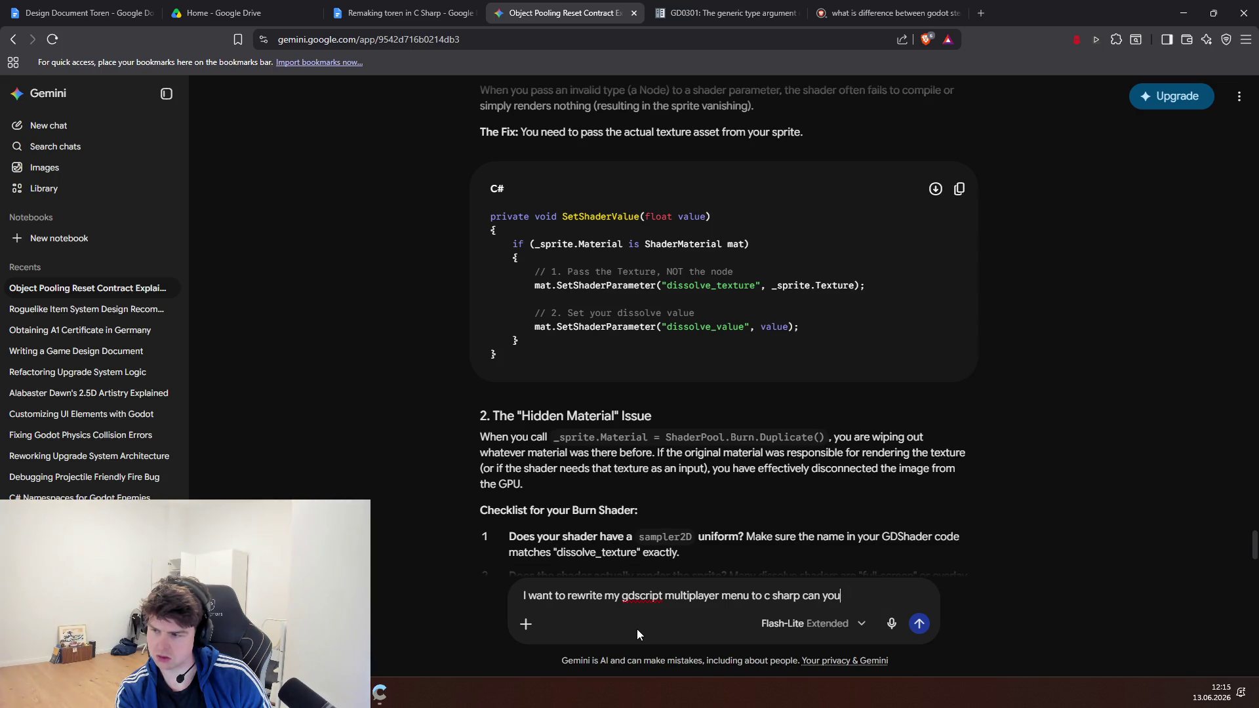
key(BackSpace)
key(BackSpace)
key(BackSpace)
text(can y)
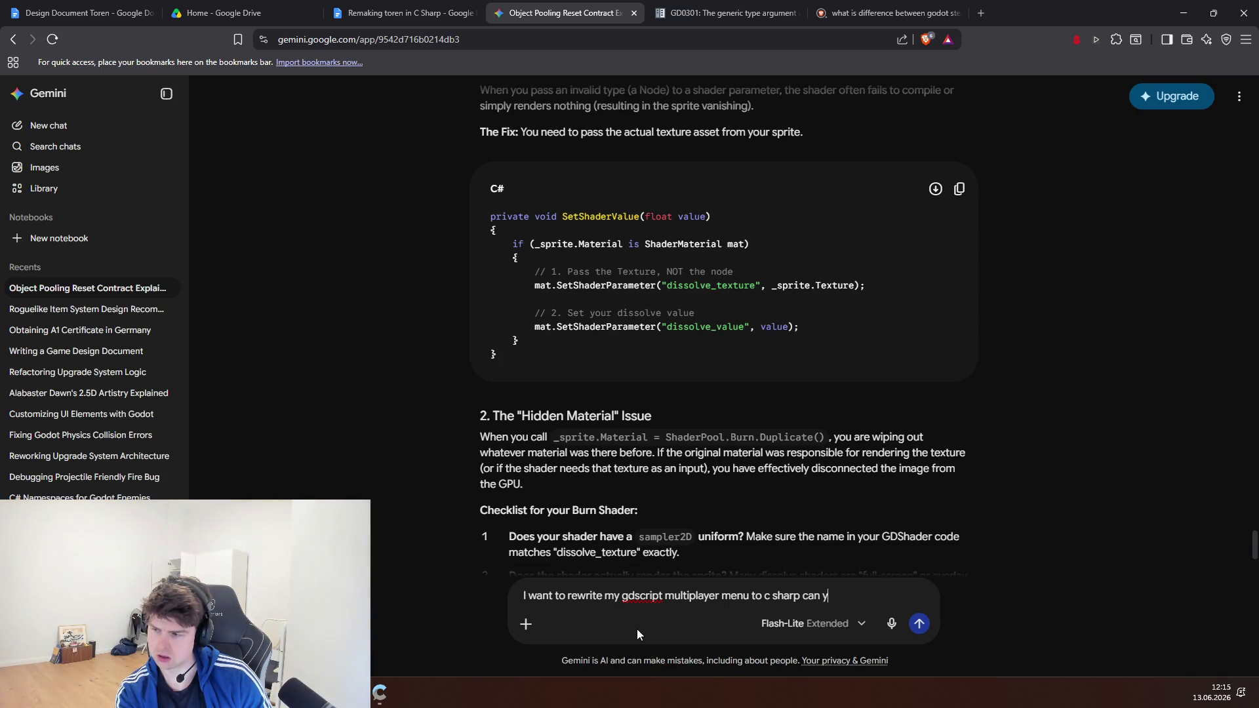
text(ou do that for me please)
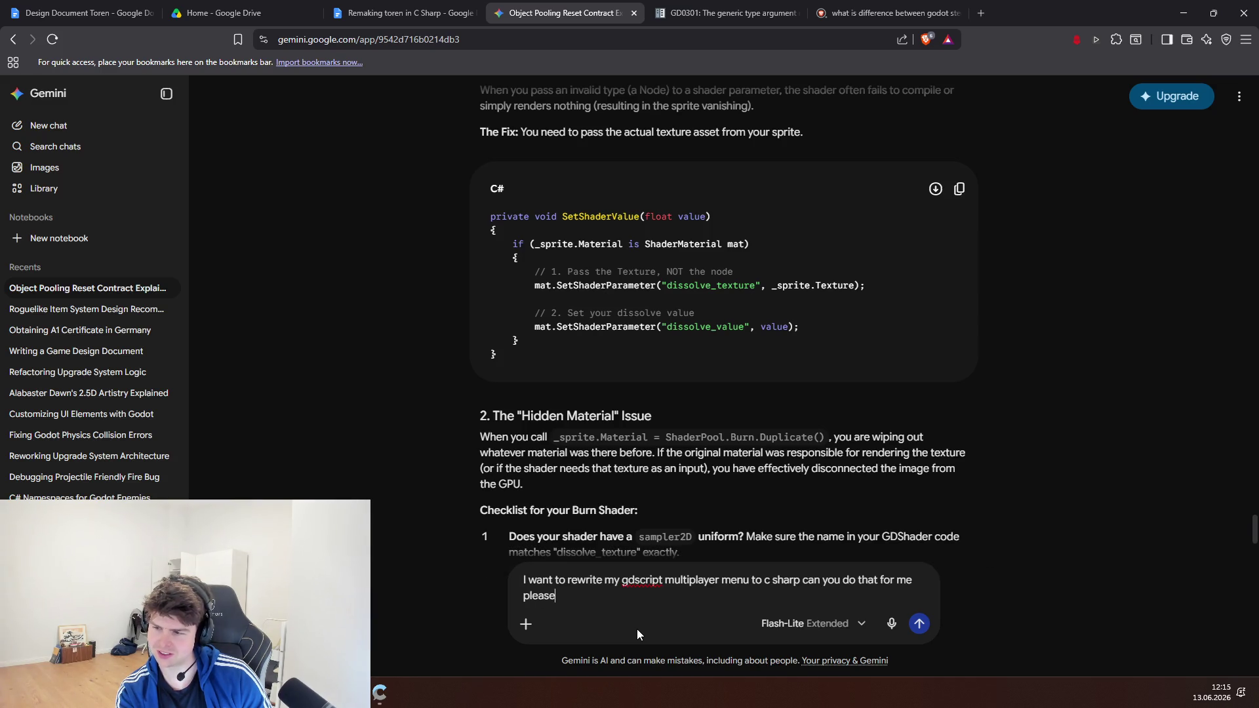
key(shift+Return)
key(ctrl+v)
key(Return)
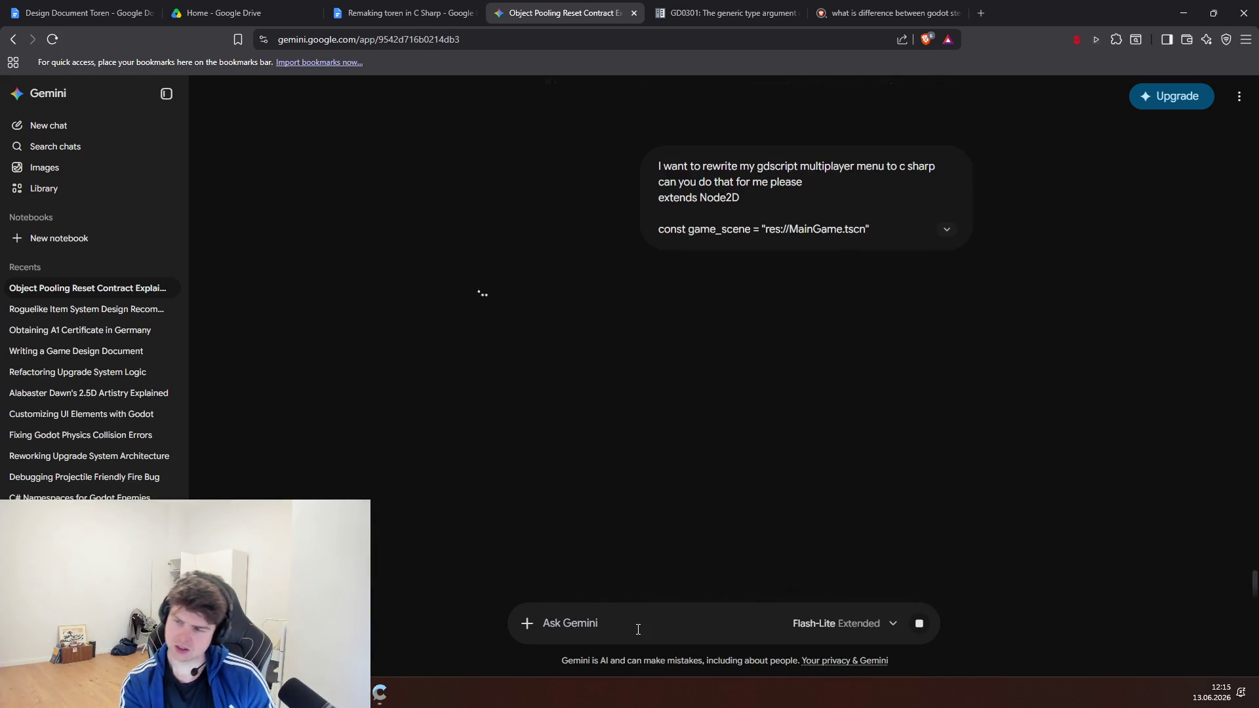
Step: Glance at the stream chat, then start reading Gemini's C# rewrite from its exported UI fields
click(380, 693)
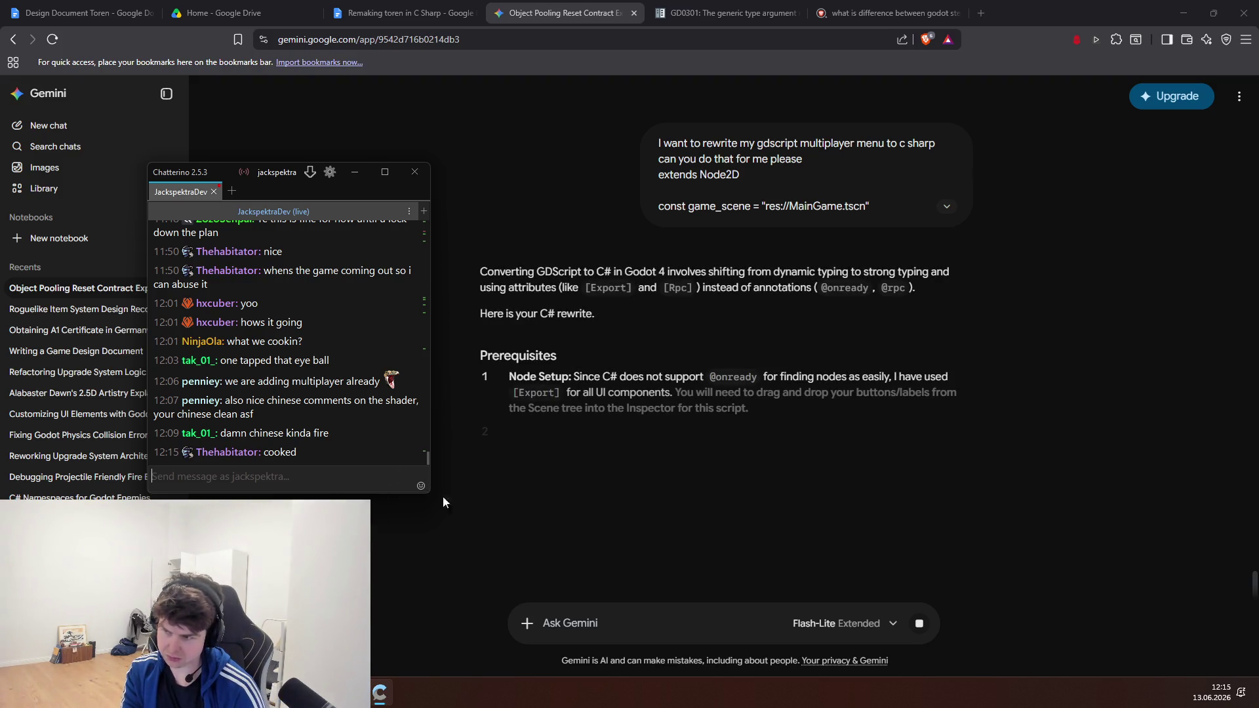
click(662, 365)
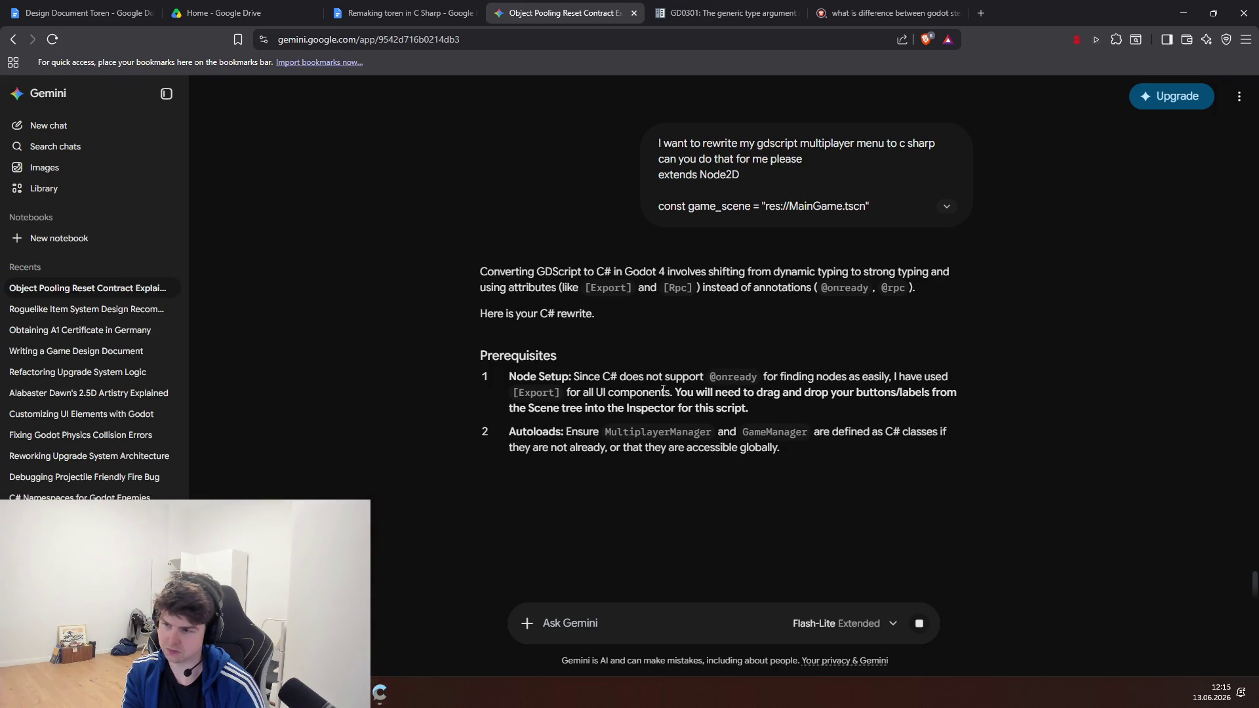
scroll(662, 389, down, 1)
scroll(666, 385, down, 2)
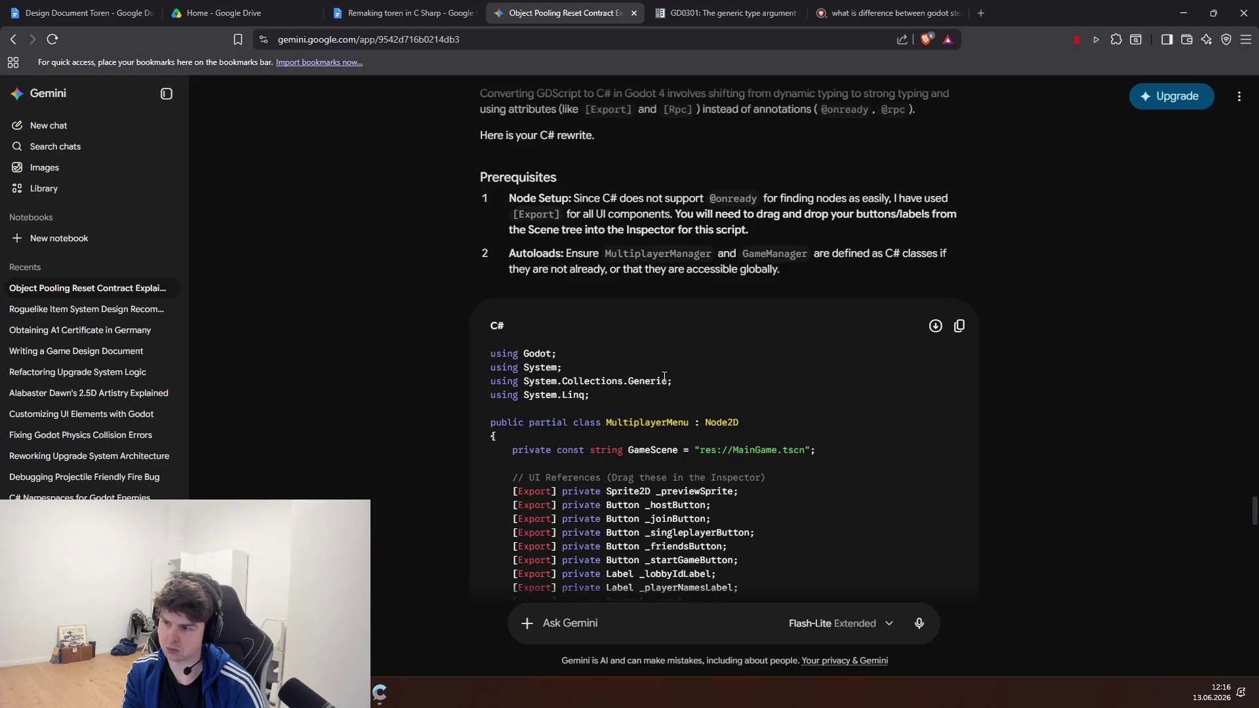
scroll(664, 377, down, 3)
scroll(664, 378, down, 3)
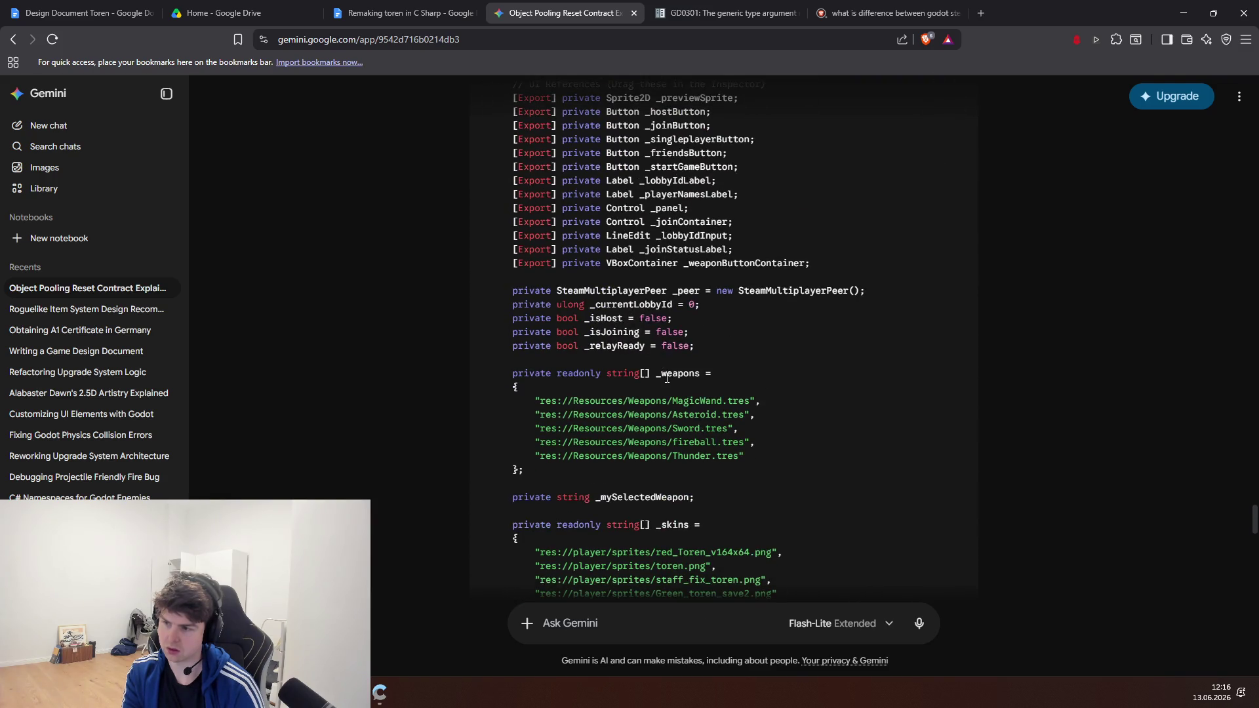
Step: Read on through _Ready, UpdatePreview and OnHostPressed down to OnLobbyCreated
scroll(667, 377, down, 5)
scroll(667, 377, down, 2)
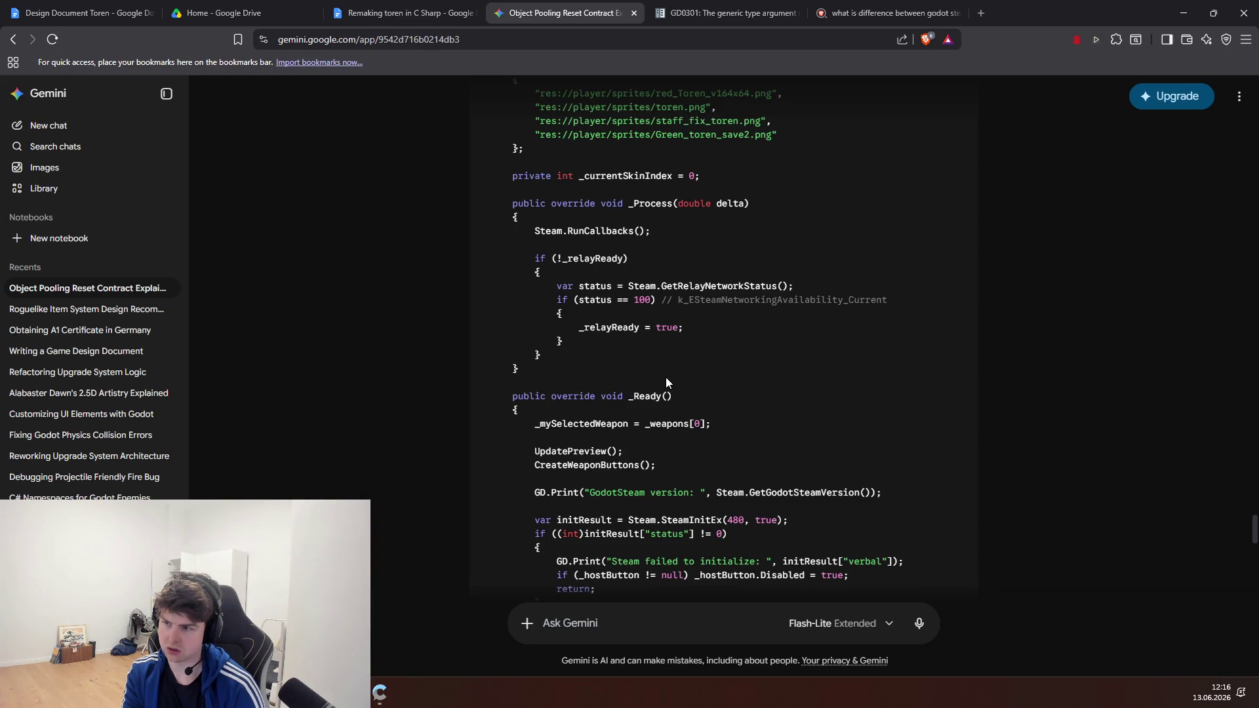
scroll(667, 379, down, 2)
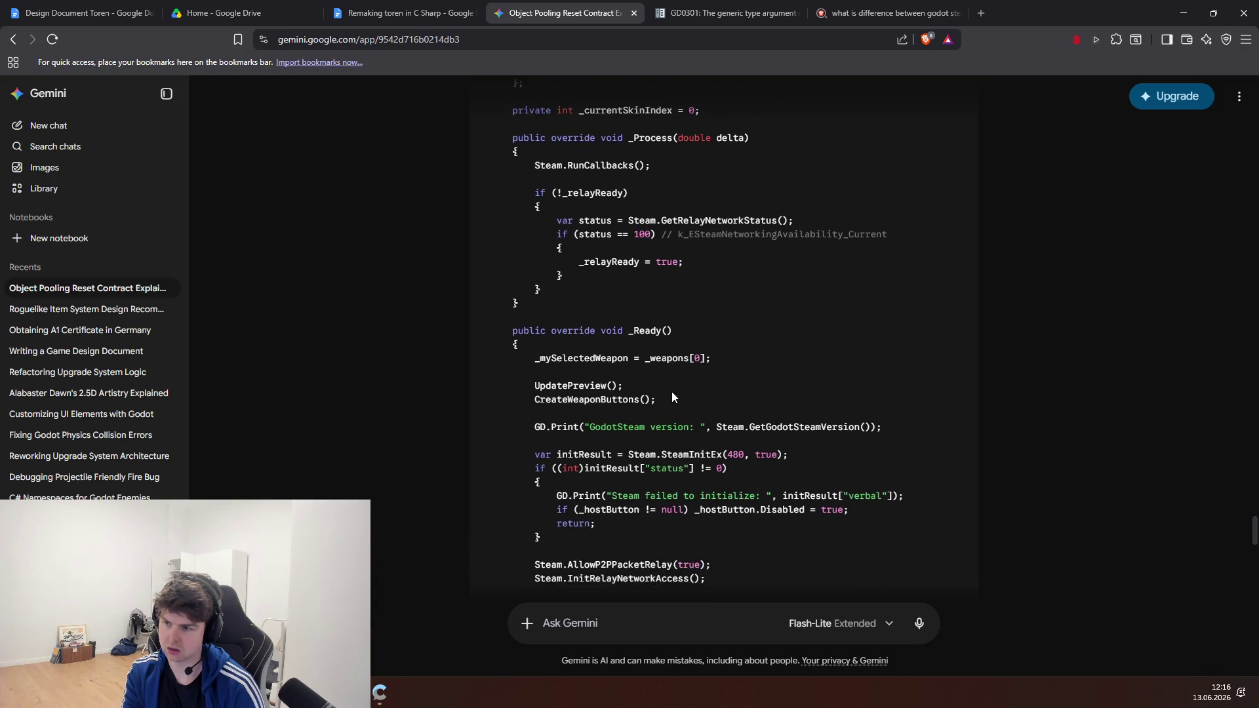
scroll(675, 415, down, 1)
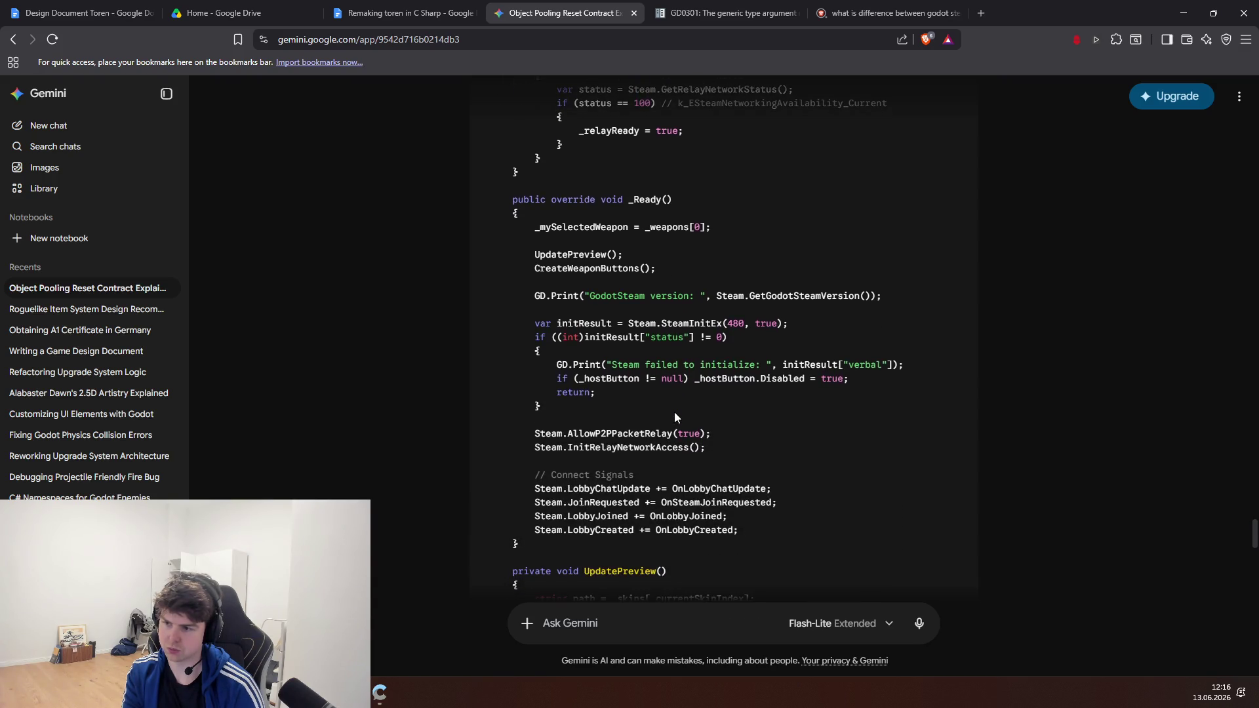
scroll(674, 414, down, 3)
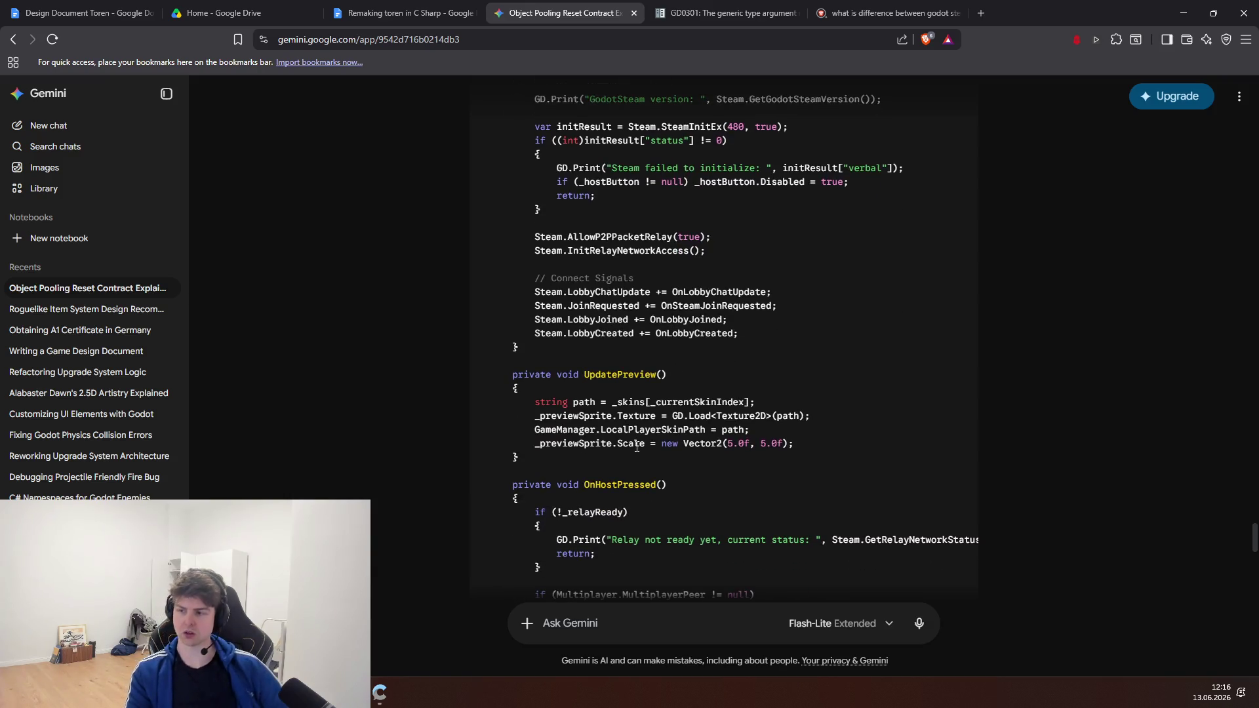
scroll(674, 411, down, 3)
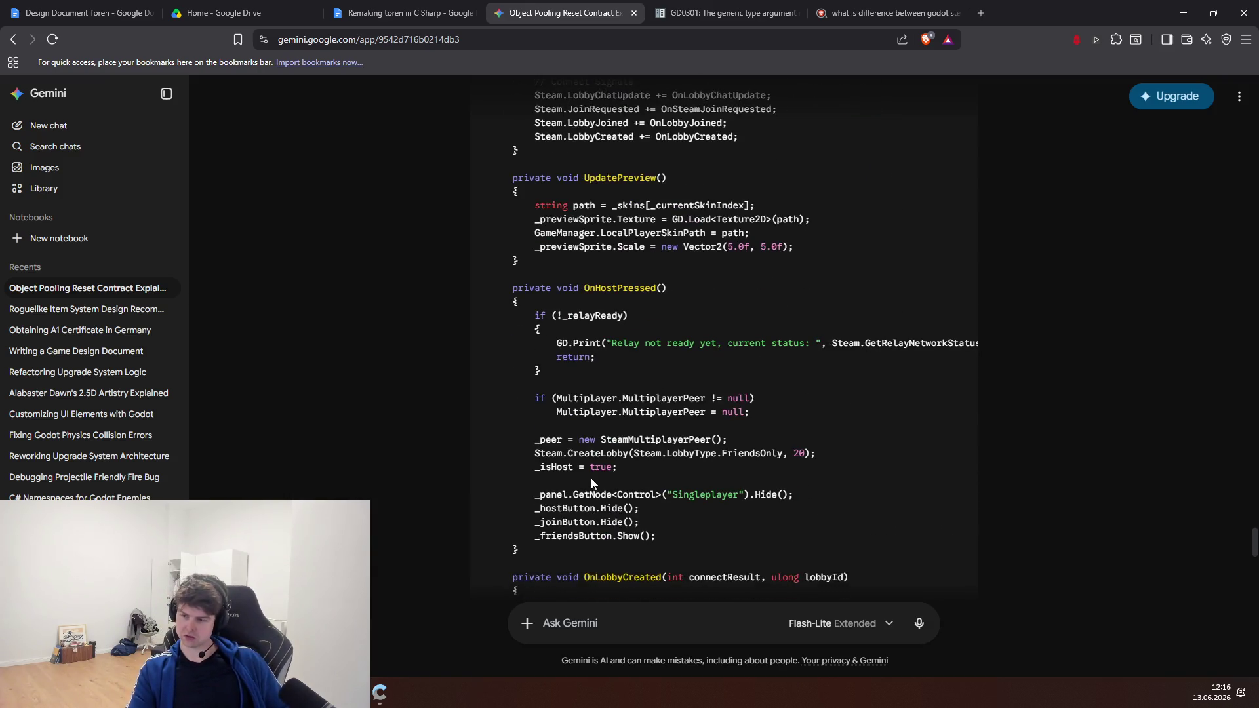
scroll(593, 518, down, 4)
scroll(653, 430, up, 3)
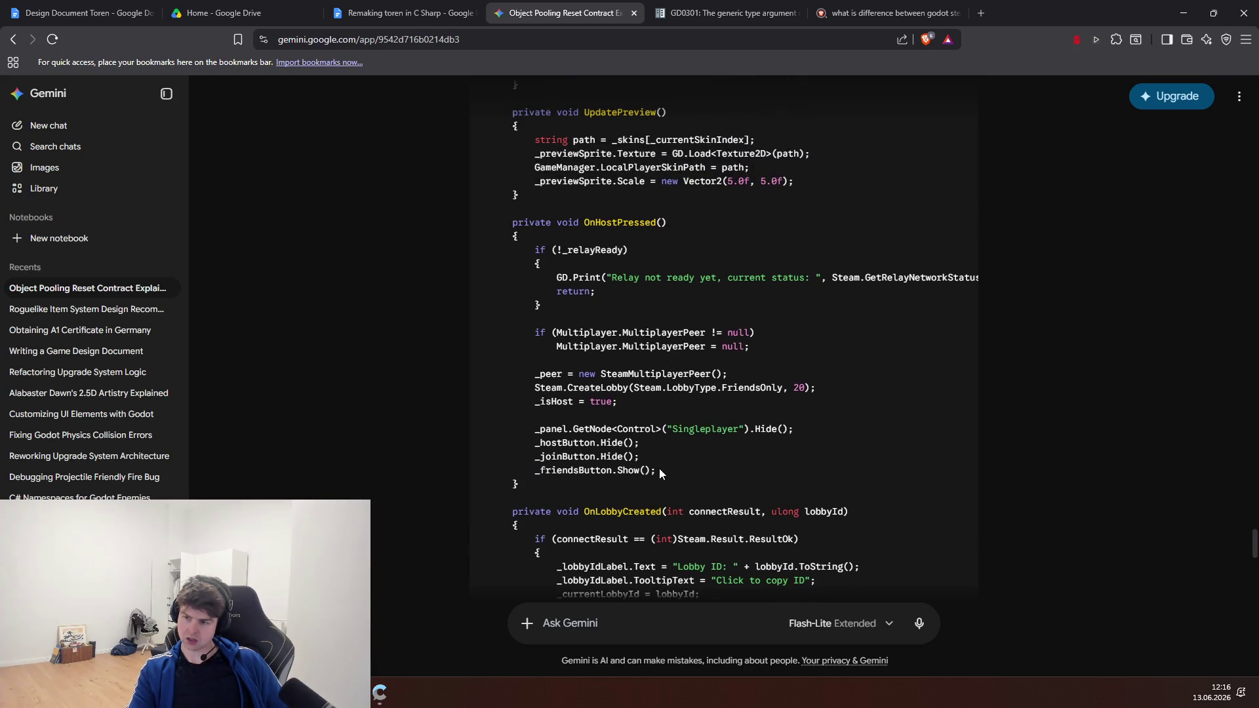
drag(659, 469, 510, 387)
click(642, 469)
scroll(659, 468, down, 3)
scroll(657, 467, down, 4)
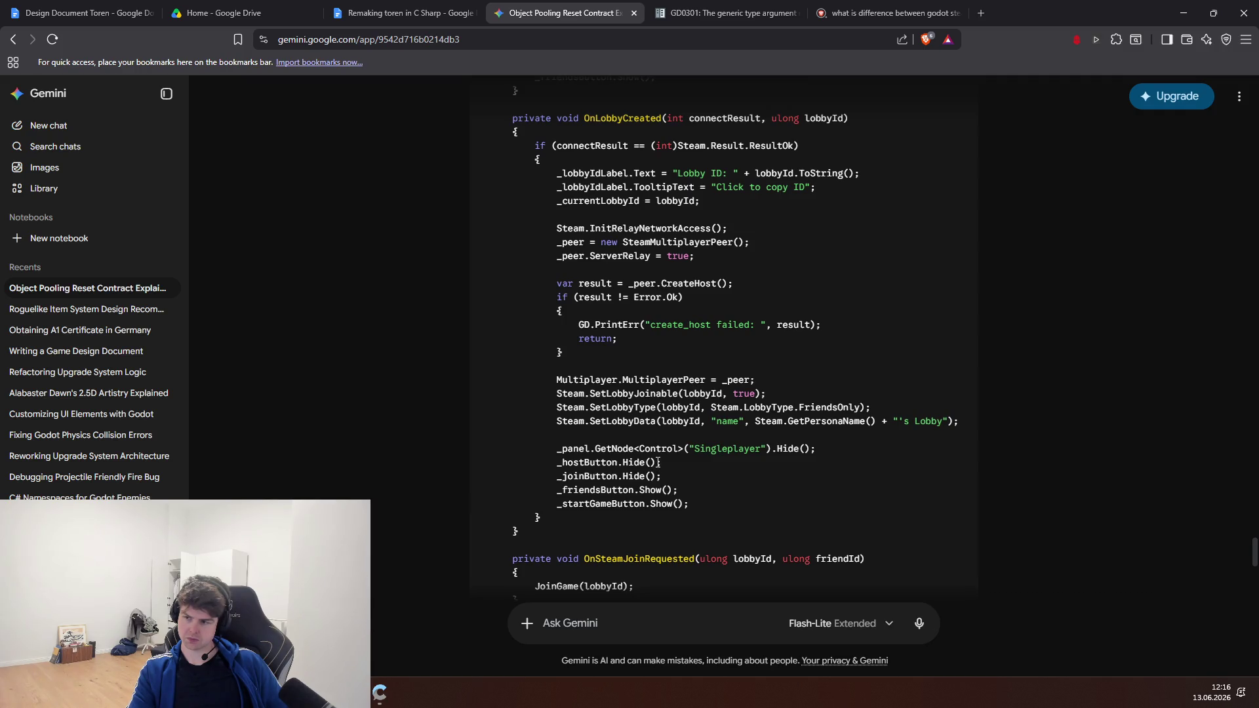
Step: Bring OBS Studio to the front over Gemini's C# answer
key(alt+Tab)
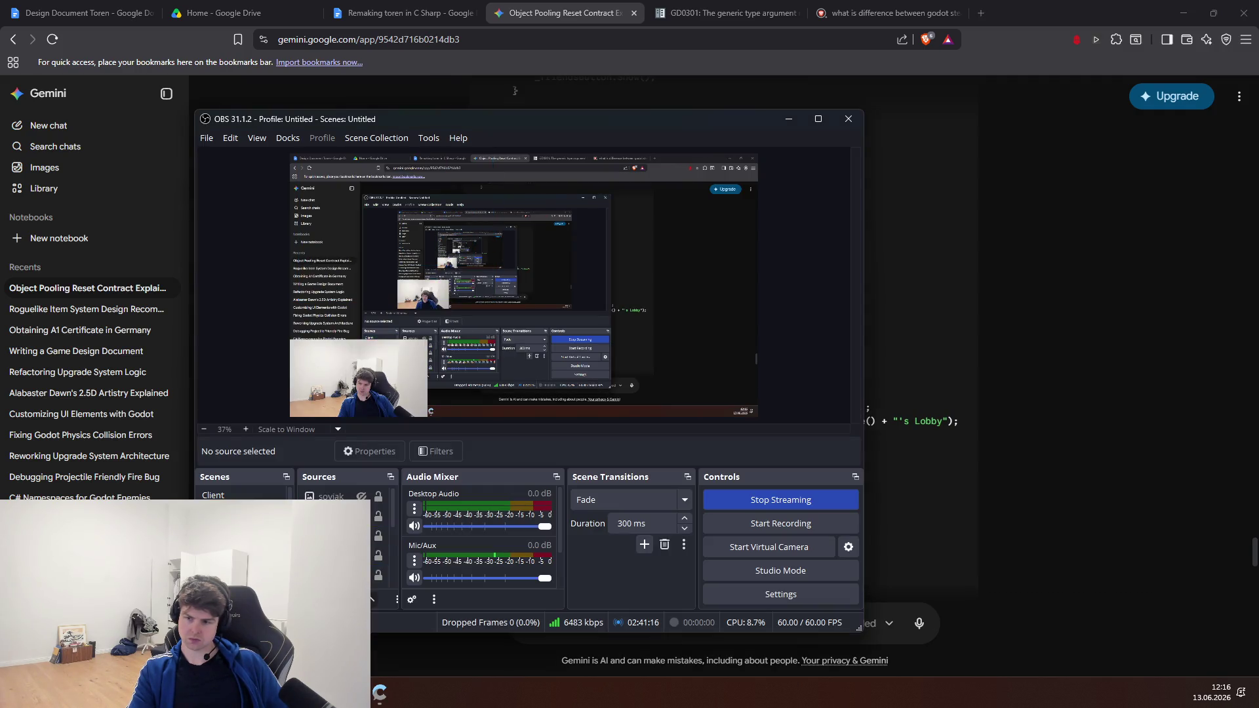